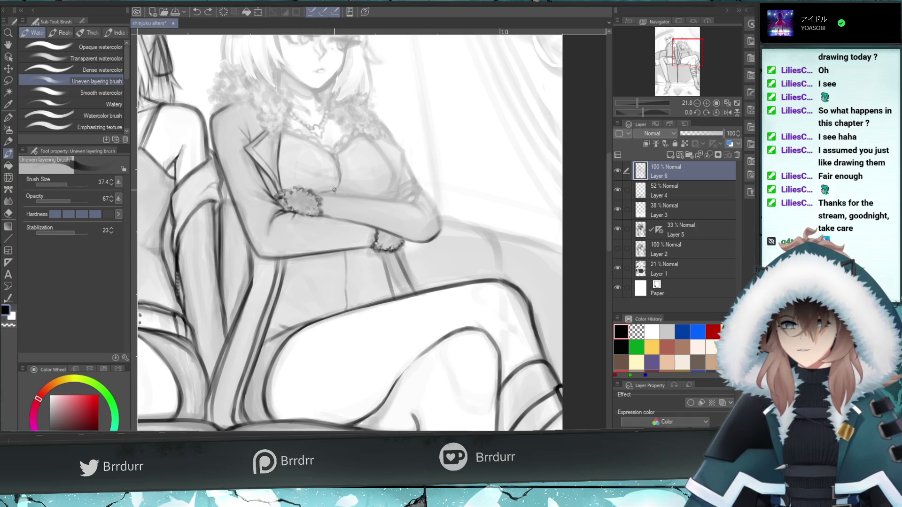
# Set Layer 5's opacity to 35%, then return to Layer 6 for a small test stroke
pyautogui.hotkey('ctrl', 'z')
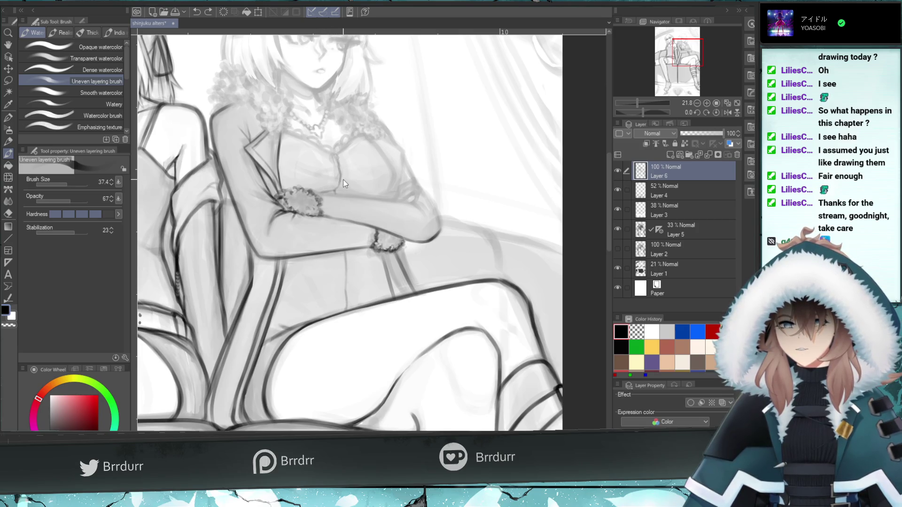
pyautogui.hotkey('ctrl', 'z')
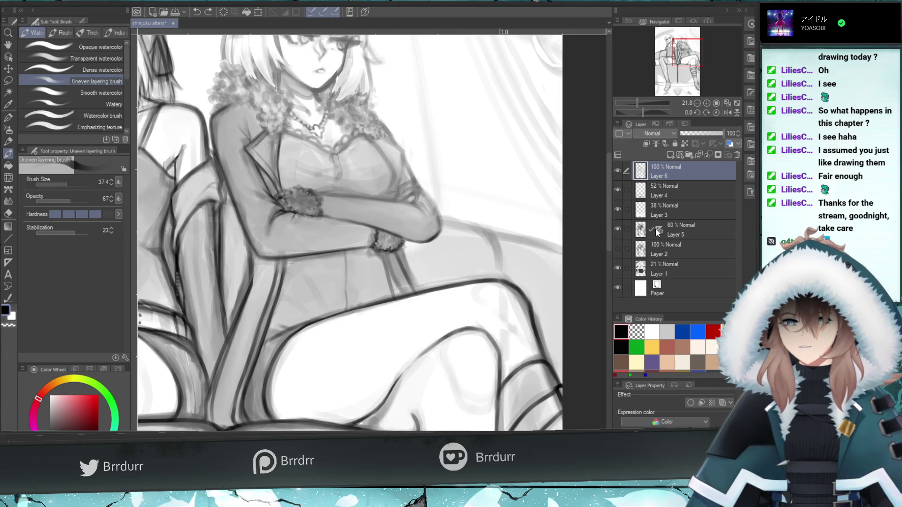
pyautogui.click(644, 231)
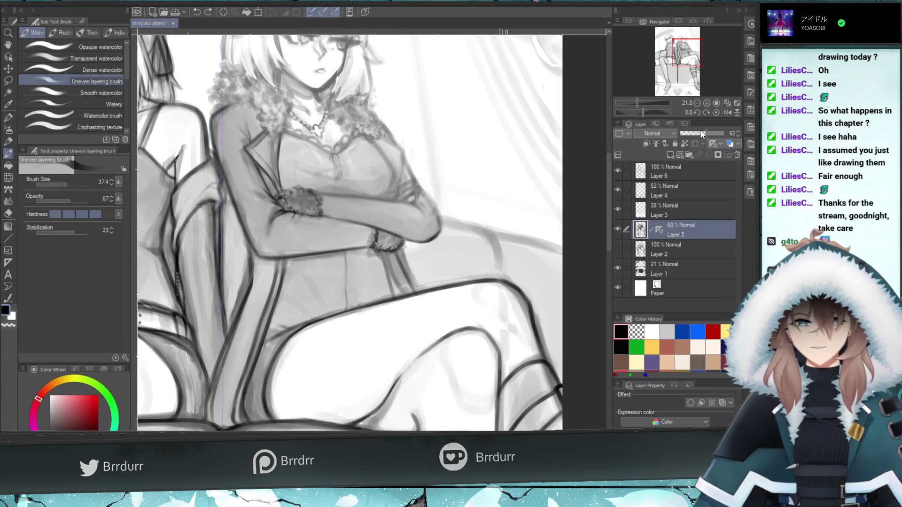
pyautogui.click(695, 134)
pyautogui.click(661, 177)
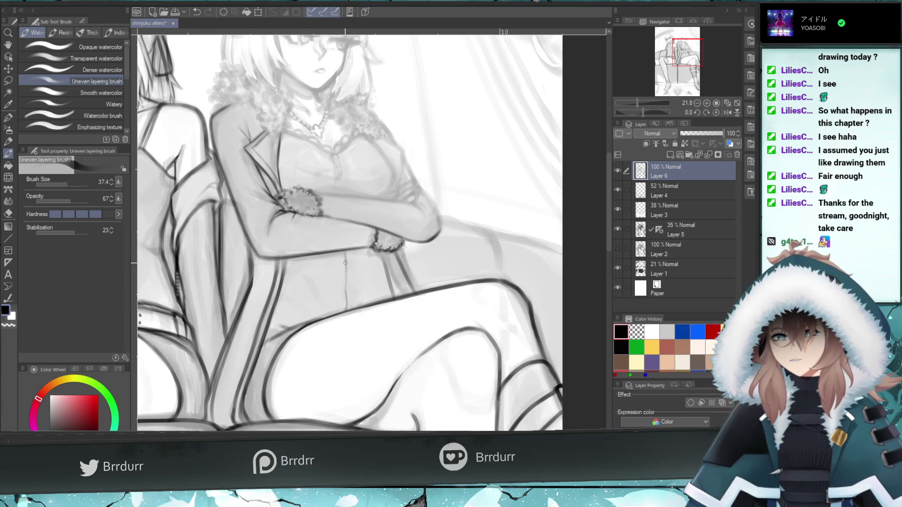
pyautogui.moveTo(332, 190); pyautogui.dragTo(324, 189)
# Add small grey touch-ups on the chest and collar, undoing and redoing strokes to compare
pyautogui.hotkey('ctrl', 'z')
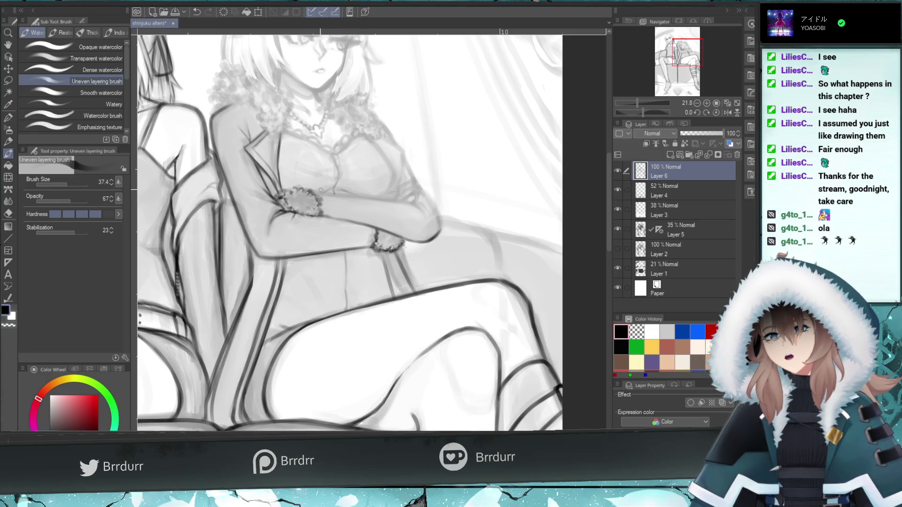
pyautogui.hotkey('ctrl', 'z')
pyautogui.moveTo(327, 190); pyautogui.dragTo(310, 192)
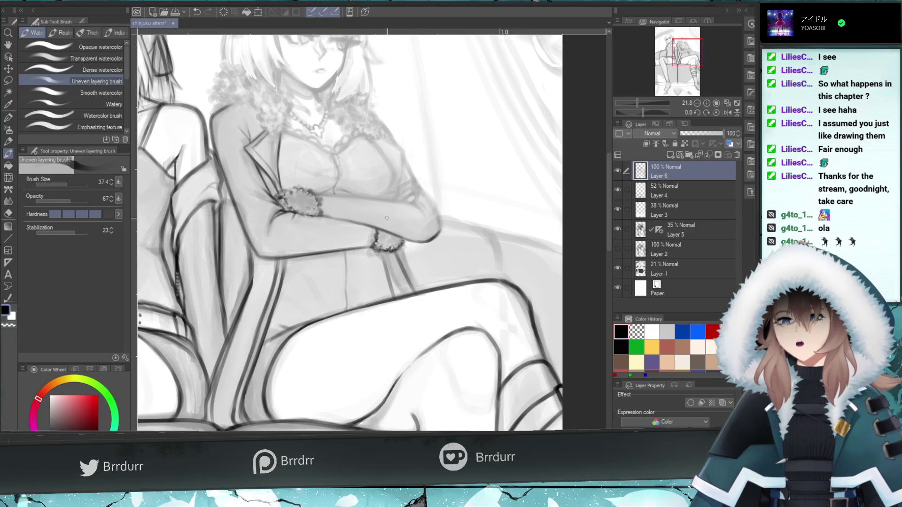
pyautogui.moveTo(426, 218)
pyautogui.mouseDown()
pyautogui.moveTo(413, 202)
pyautogui.moveTo(298, 190)
pyautogui.mouseUp()
pyautogui.hotkey('ctrl', 'z')
pyautogui.hotkey('ctrl', 'z')
pyautogui.hotkey('ctrl', 'z')
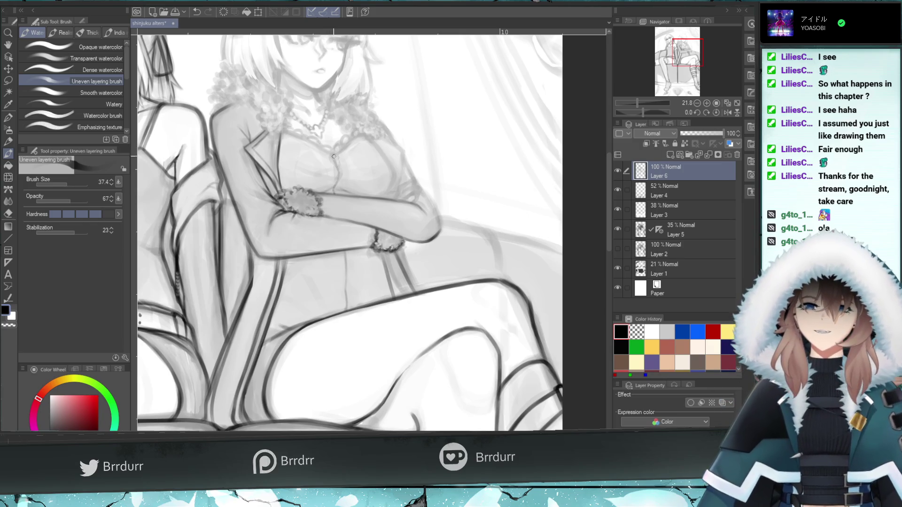
pyautogui.moveTo(290, 180); pyautogui.dragTo(282, 190)
pyautogui.hotkey('ctrl', 'z')
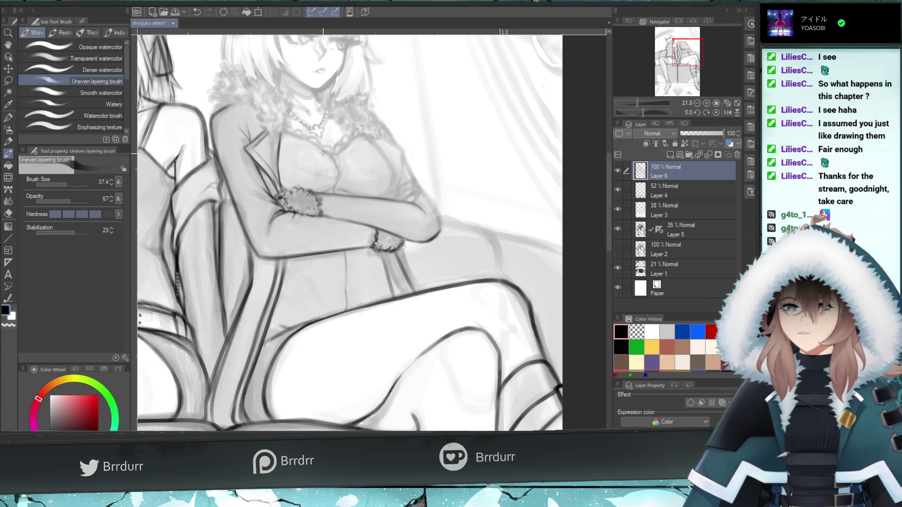
pyautogui.hotkey('ctrl', 'z')
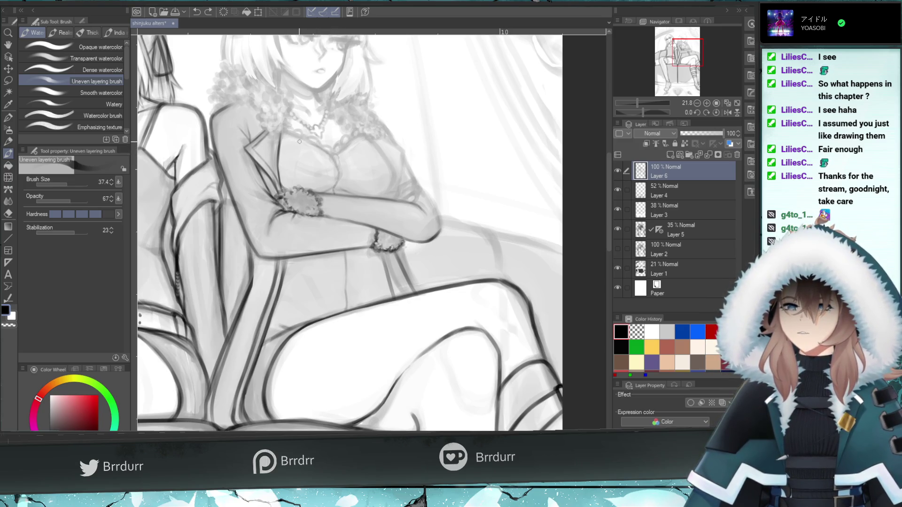
pyautogui.hotkey('ctrl', 'y')
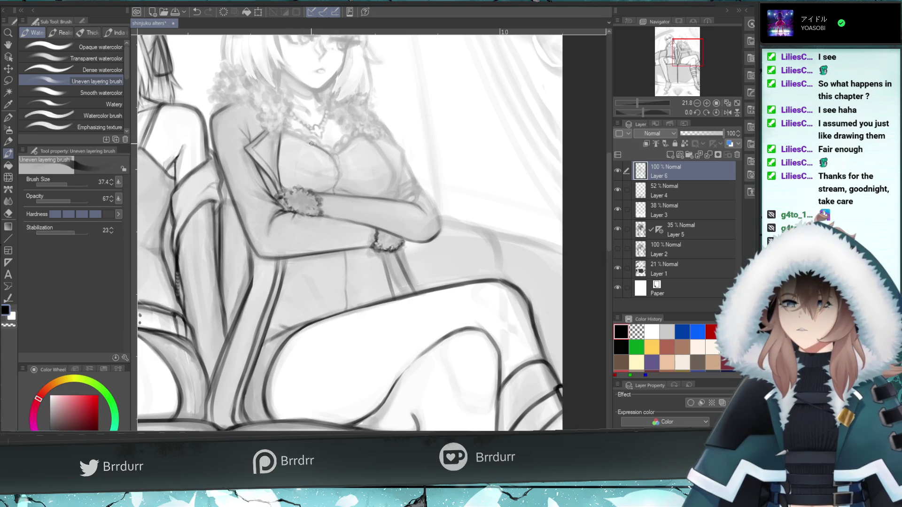
pyautogui.hotkey('ctrl', 'z')
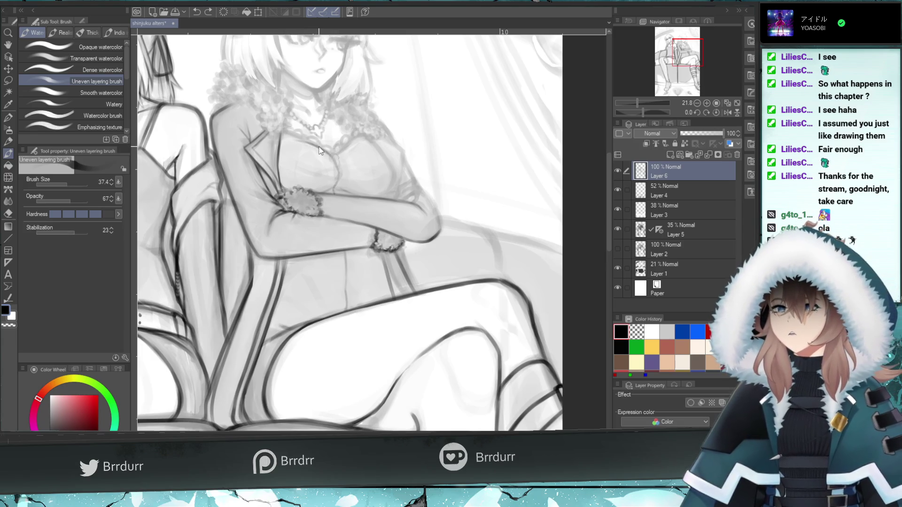
pyautogui.hotkey('ctrl', 'y')
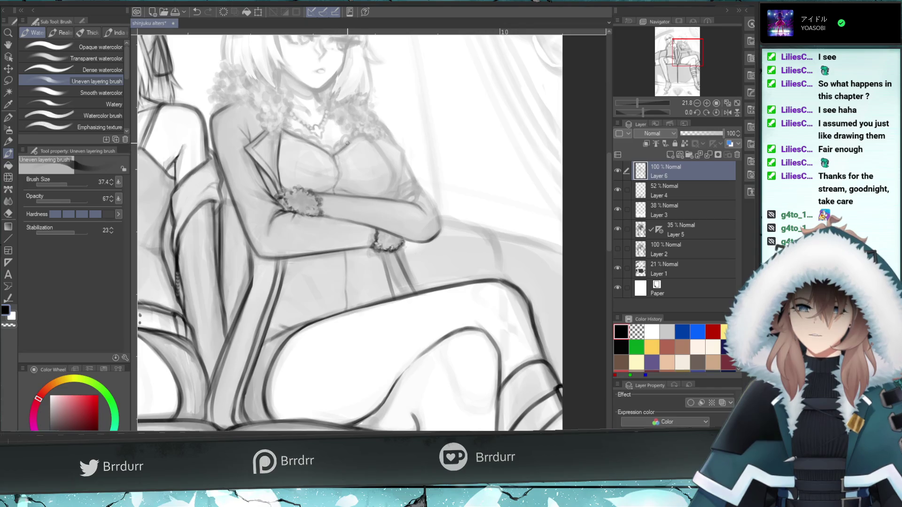
# Try small strokes and dabs on the chest, undoing the ones that don't work
pyautogui.hotkey('ctrl', 'z')
pyautogui.moveTo(353, 137)
pyautogui.mouseDown()
pyautogui.moveTo(342, 150)
pyautogui.moveTo(357, 138)
pyautogui.mouseUp()
pyautogui.hotkey('ctrl', 'z')
pyautogui.hotkey('ctrl', 'z')
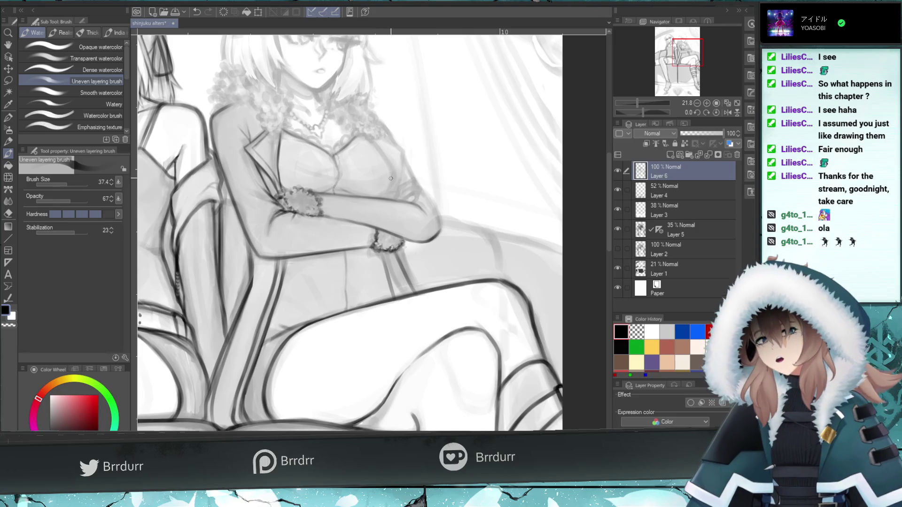
pyautogui.moveTo(396, 172); pyautogui.dragTo(386, 192)
pyautogui.hotkey('ctrl', 'z')
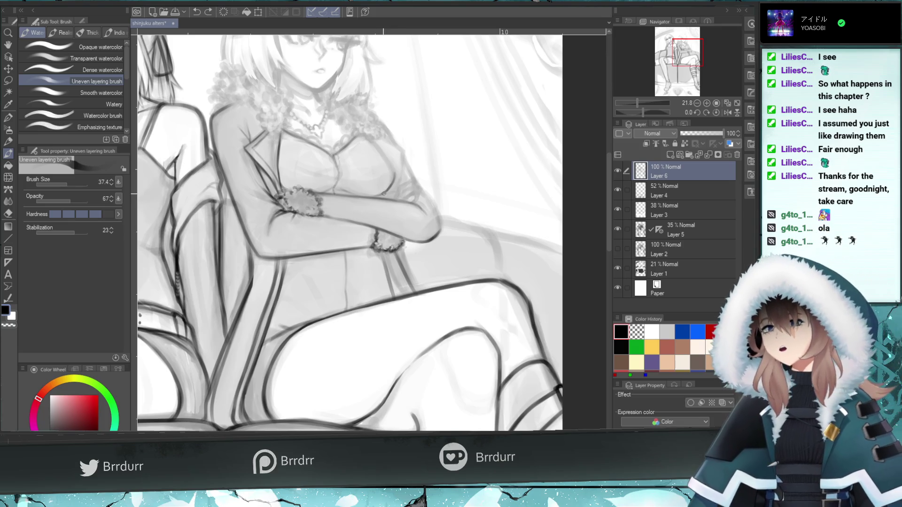
pyautogui.hotkey('ctrl', 'z')
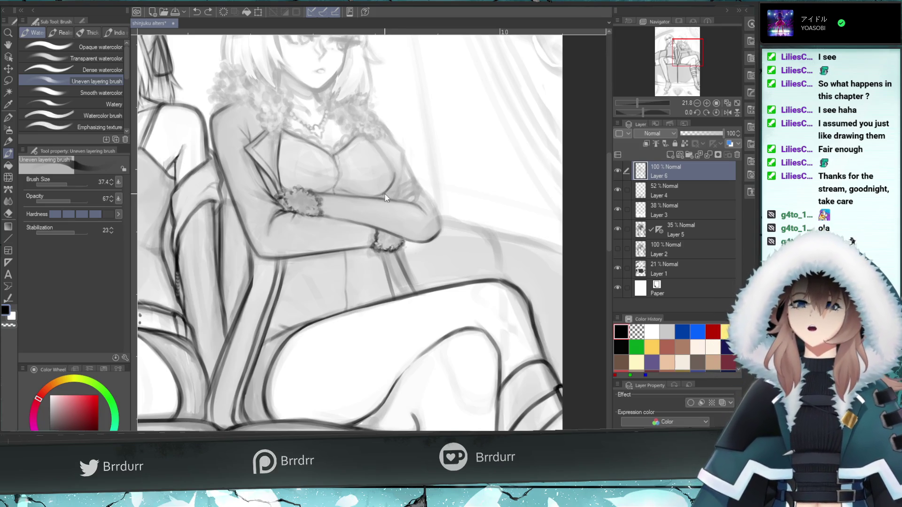
pyautogui.click(379, 197)
pyautogui.hotkey('ctrl', 'z')
pyautogui.click(382, 199)
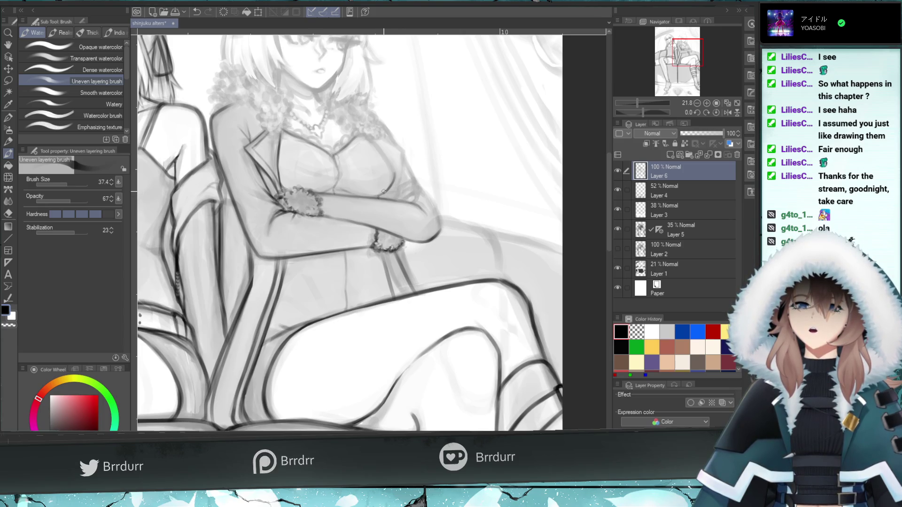
# Draw a darker stroke outlining the right side of the chest, retrying it several times
pyautogui.moveTo(394, 198); pyautogui.dragTo(401, 168)
pyautogui.hotkey('ctrl', 'z')
pyautogui.hotkey('ctrl', 'z')
pyautogui.hotkey('ctrl', 'z')
pyautogui.moveTo(389, 198); pyautogui.dragTo(402, 167)
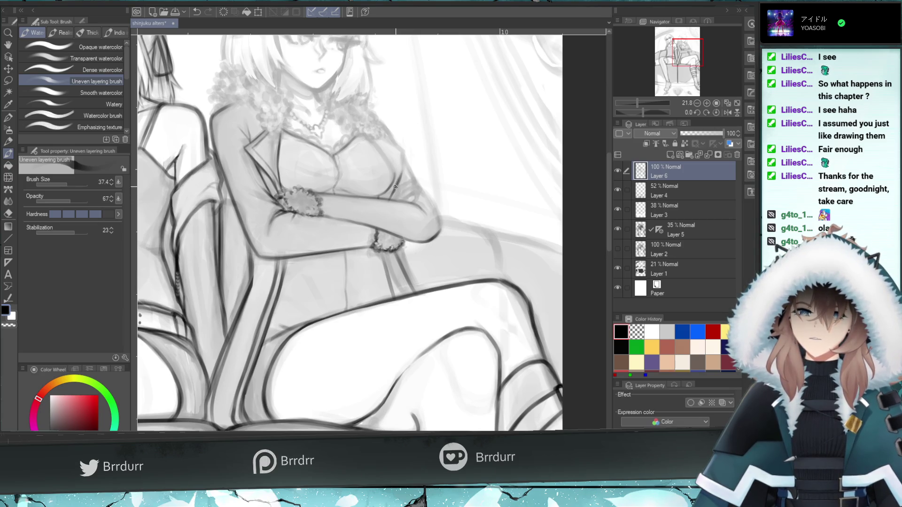
pyautogui.moveTo(393, 190); pyautogui.dragTo(405, 152)
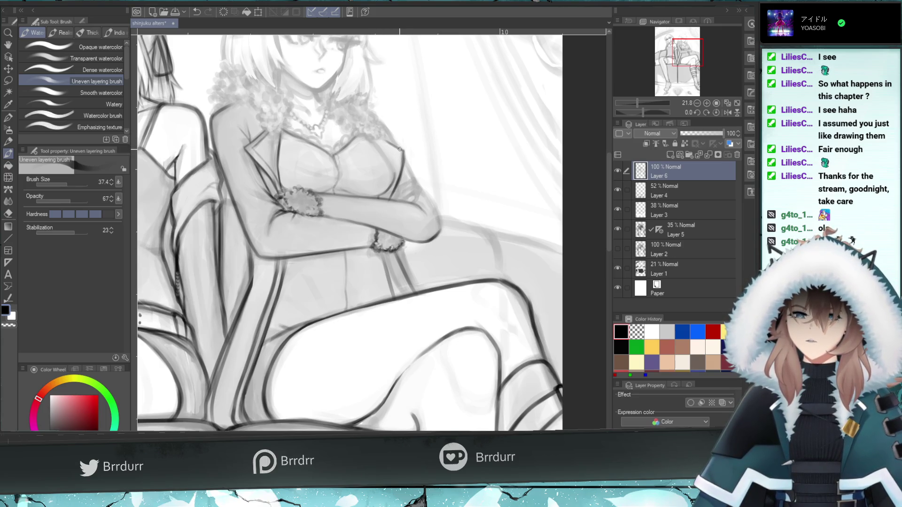
pyautogui.hotkey('ctrl', 'z')
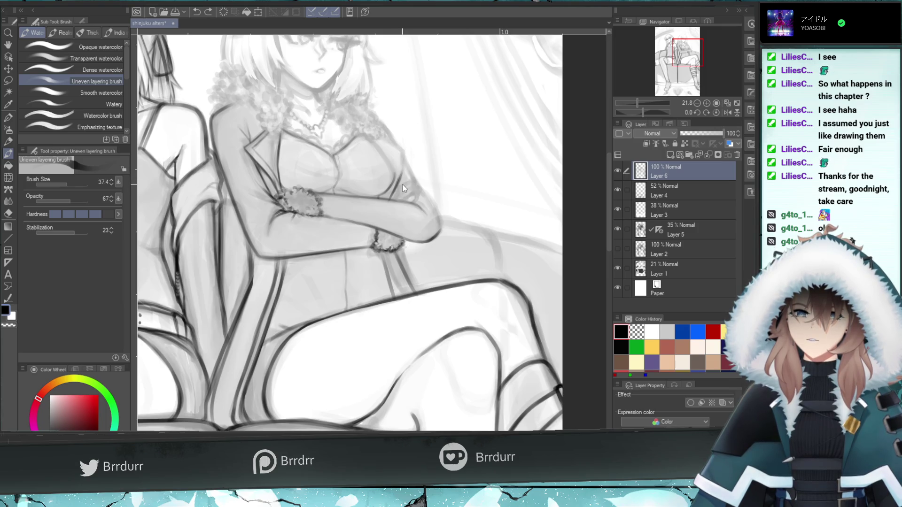
pyautogui.moveTo(399, 178); pyautogui.dragTo(389, 203)
pyautogui.hotkey('ctrl', 'z')
pyautogui.moveTo(405, 162); pyautogui.dragTo(396, 186)
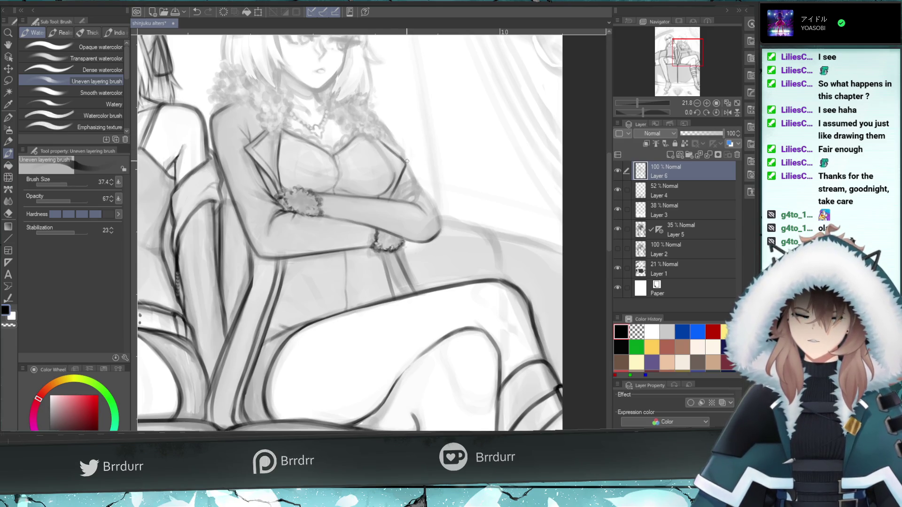
# Keep redrawing the right chest outline until it reads firmer and darker
pyautogui.hotkey('ctrl', 'z')
pyautogui.moveTo(394, 165)
pyautogui.mouseDown()
pyautogui.moveTo(395, 177)
pyautogui.moveTo(376, 146)
pyautogui.mouseUp()
pyautogui.hotkey('ctrl', 'z')
pyautogui.hotkey('ctrl', 'z')
pyautogui.hotkey('ctrl', 'z')
pyautogui.hotkey('ctrl', 'z')
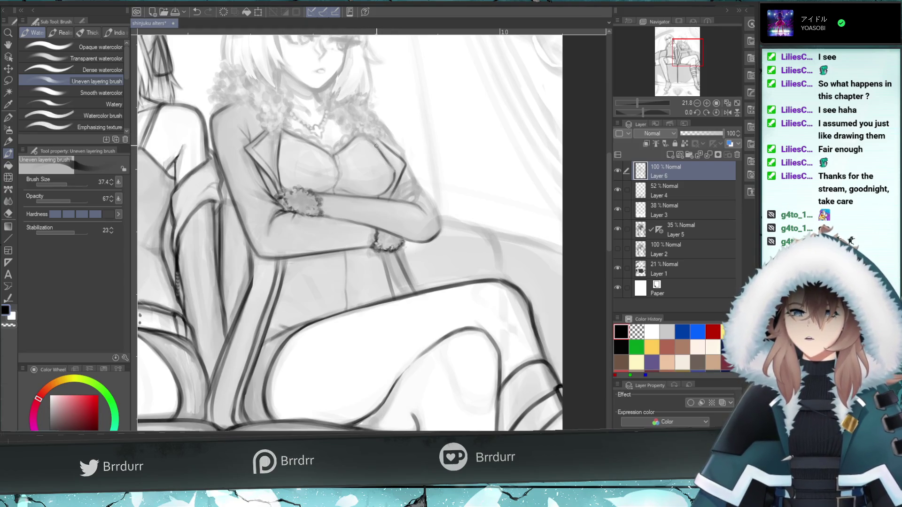
pyautogui.hotkey('ctrl', 'z')
pyautogui.moveTo(395, 172); pyautogui.dragTo(370, 137)
pyautogui.hotkey('ctrl', 'z')
pyautogui.hotkey('ctrl', 'z')
pyautogui.moveTo(392, 170); pyautogui.dragTo(377, 144)
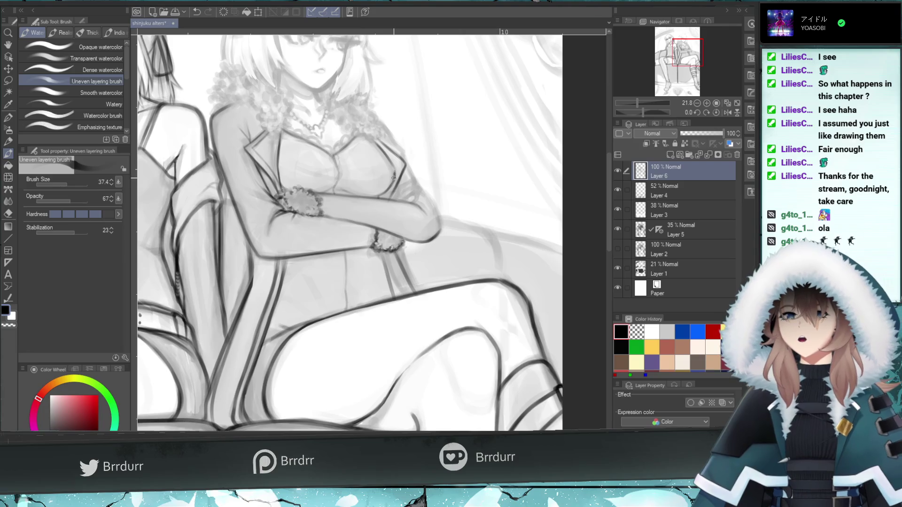
pyautogui.press('e')
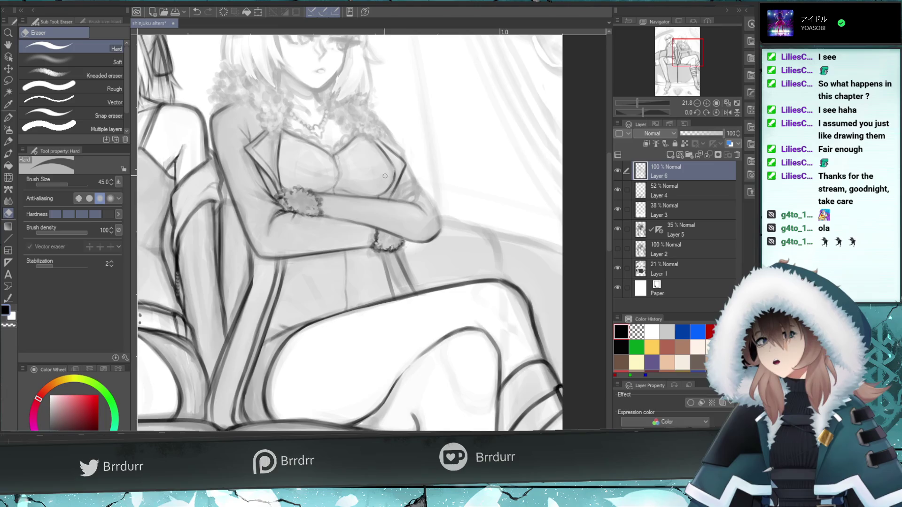
# With the brush at size 23.5, redraw the short centre line between the coat lapels
pyautogui.press('b')
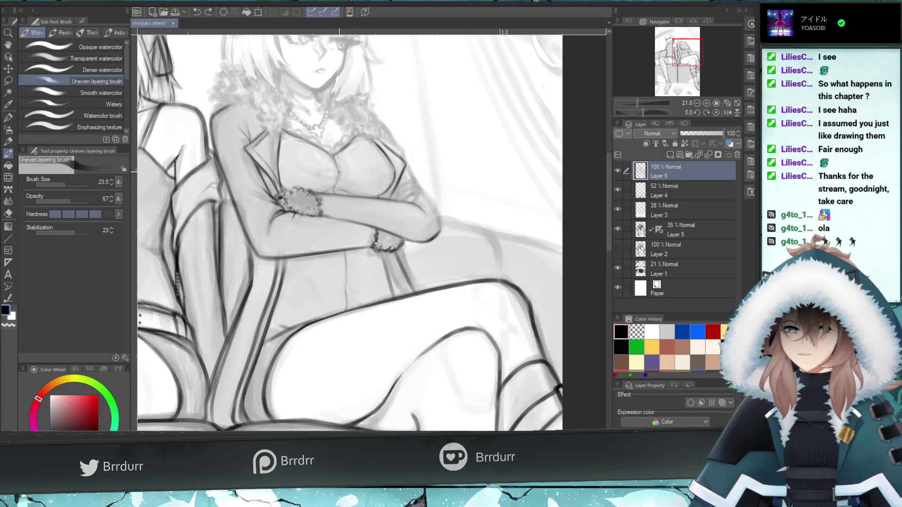
pyautogui.moveTo(338, 192); pyautogui.dragTo(335, 158)
pyautogui.hotkey('ctrl', 'z')
pyautogui.hotkey('ctrl', 'z')
pyautogui.hotkey('ctrl', 'z')
pyautogui.hotkey('ctrl', 'z')
pyautogui.hotkey('ctrl', 'z')
pyautogui.hotkey('ctrl', 'z')
pyautogui.hotkey('ctrl', 'z')
pyautogui.hotkey('ctrl', 'z')
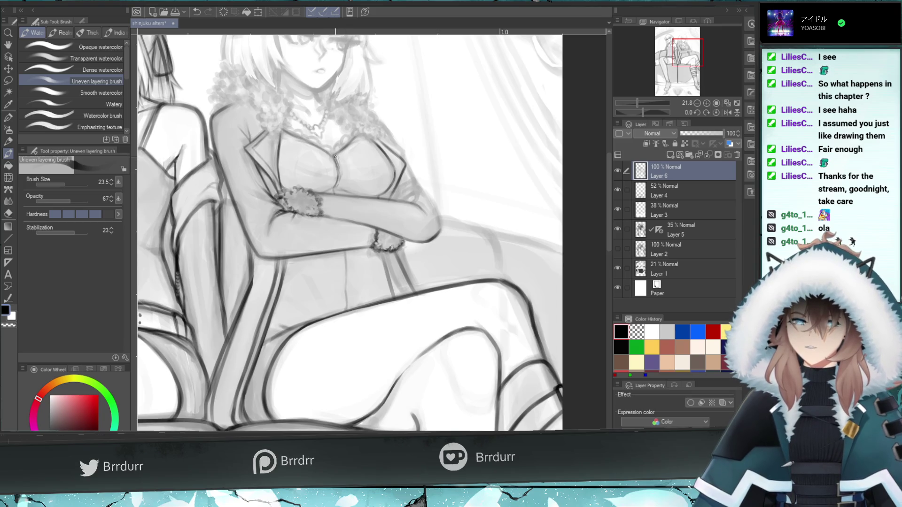
pyautogui.hotkey('ctrl', 'z')
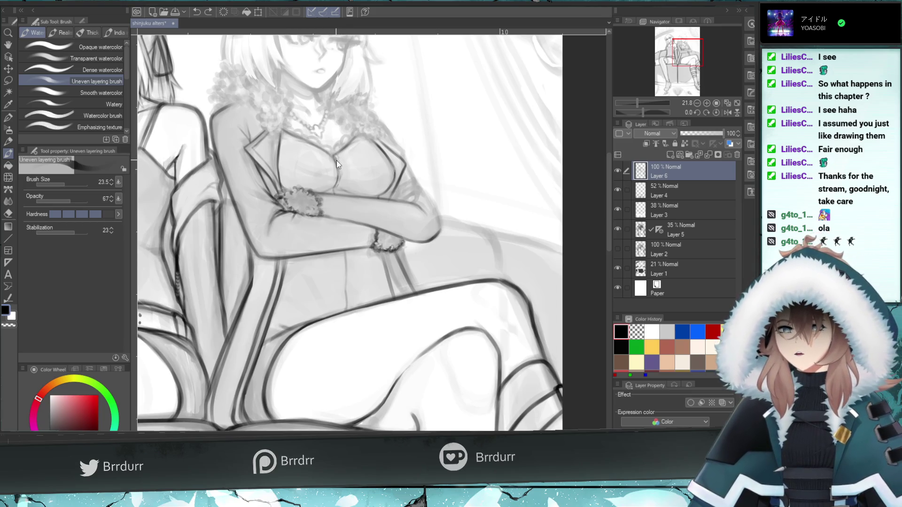
pyautogui.moveTo(338, 176); pyautogui.dragTo(335, 159)
pyautogui.hotkey('ctrl', 'z')
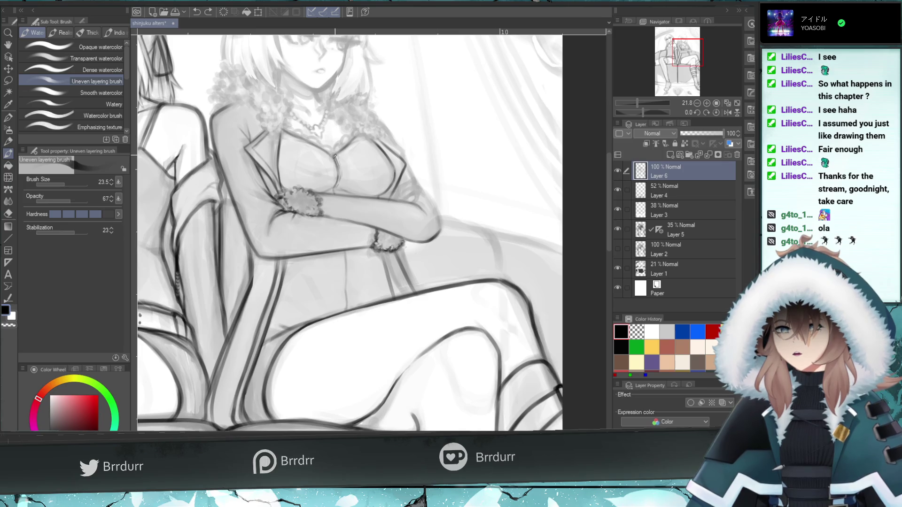
pyautogui.hotkey('ctrl', 'y')
pyautogui.hotkey('ctrl', 'z')
pyautogui.moveTo(335, 160); pyautogui.dragTo(334, 156)
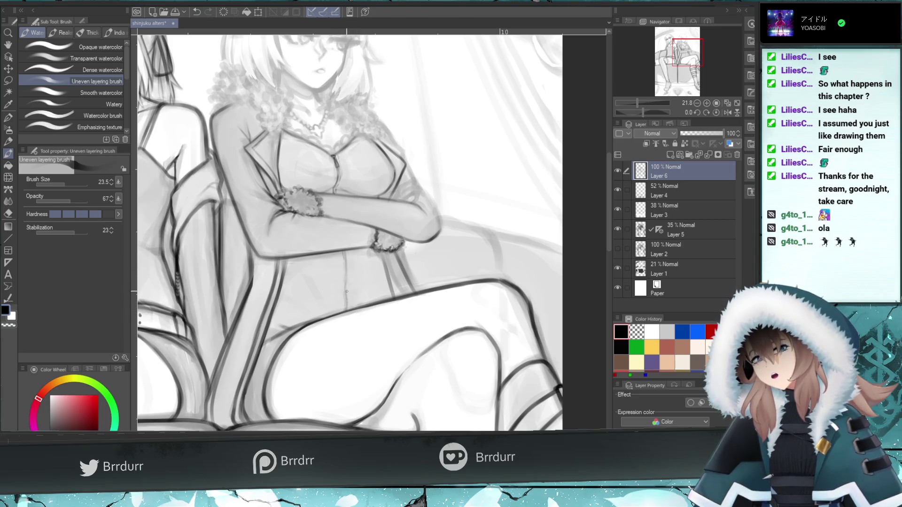
pyautogui.click(726, 112)
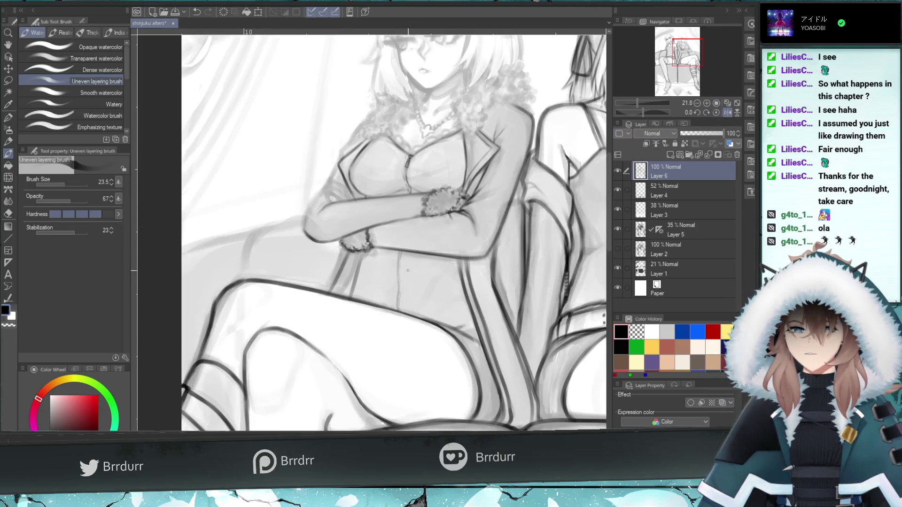
# Redraw the short coat stroke slightly higher and flip the canvas view horizontally
pyautogui.click(8, 213)
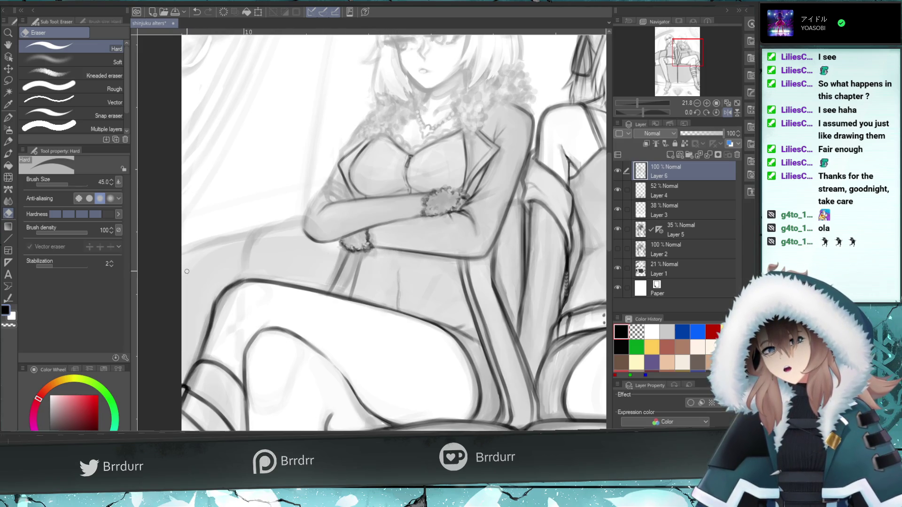
pyautogui.press('b')
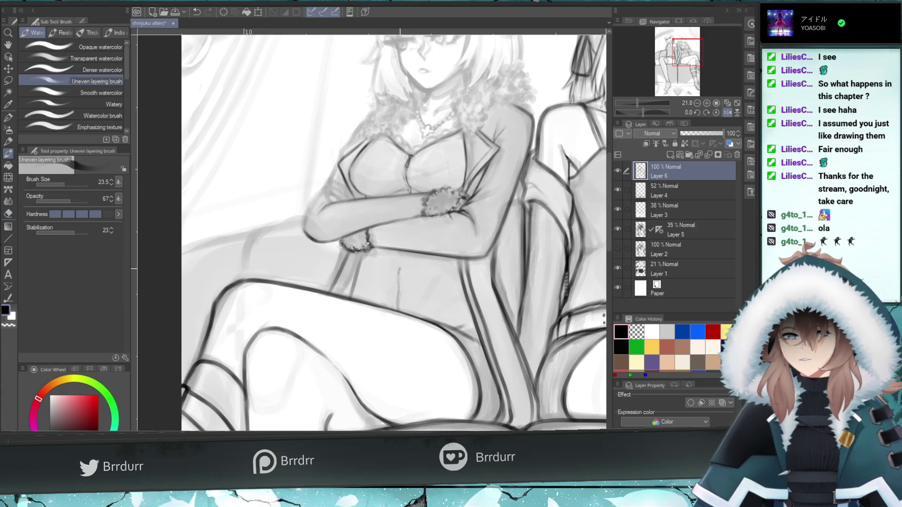
pyautogui.hotkey('ctrl', 'z')
pyautogui.moveTo(401, 276); pyautogui.dragTo(401, 262)
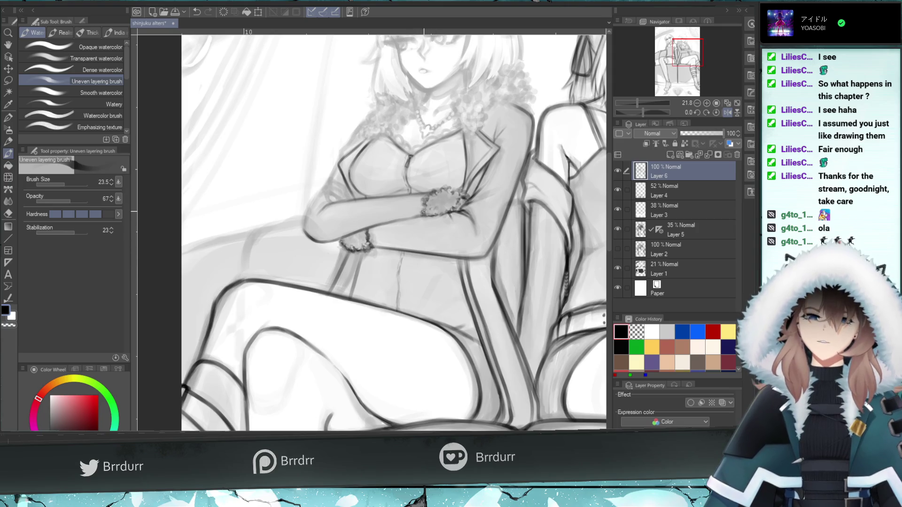
pyautogui.click(726, 113)
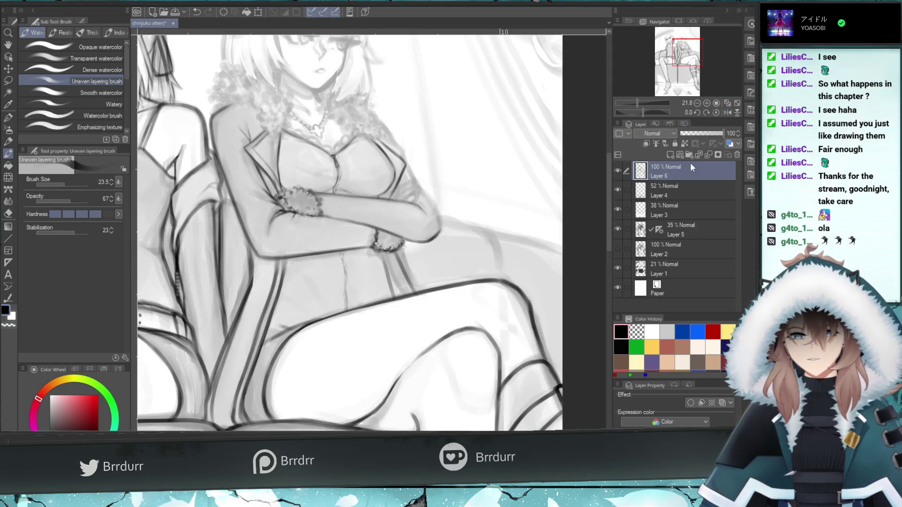
# Compare with the top layer hidden, darken the line below the wrist, and erase stray marks
pyautogui.click(618, 173)
pyautogui.click(620, 174)
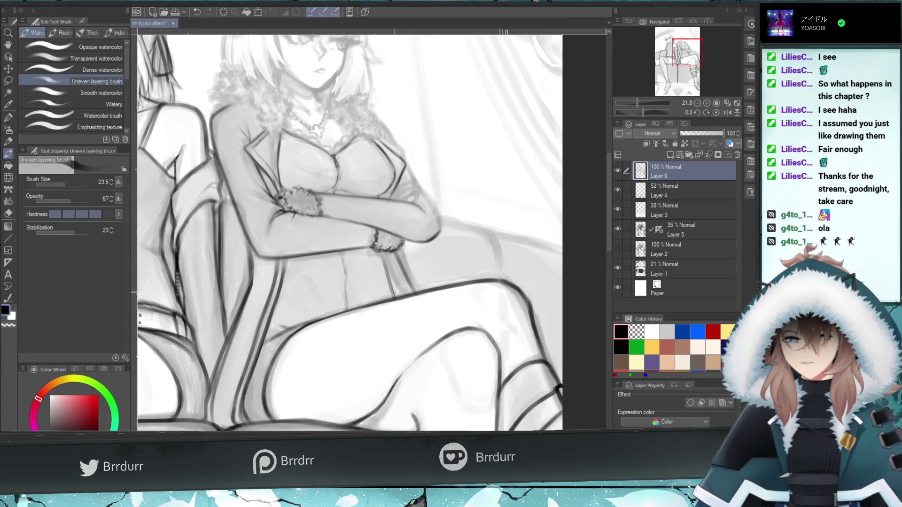
pyautogui.moveTo(395, 291); pyautogui.dragTo(388, 261)
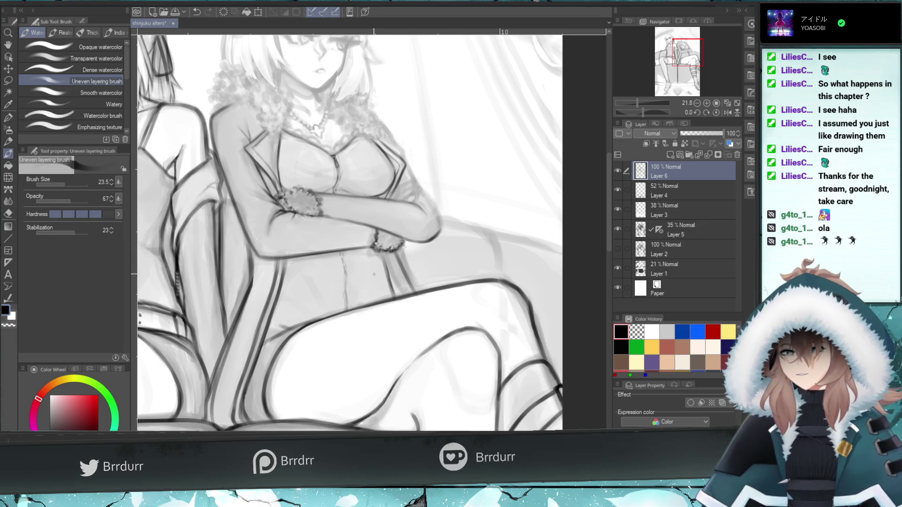
pyautogui.hotkey('ctrl', 'z')
pyautogui.hotkey('ctrl', 'z')
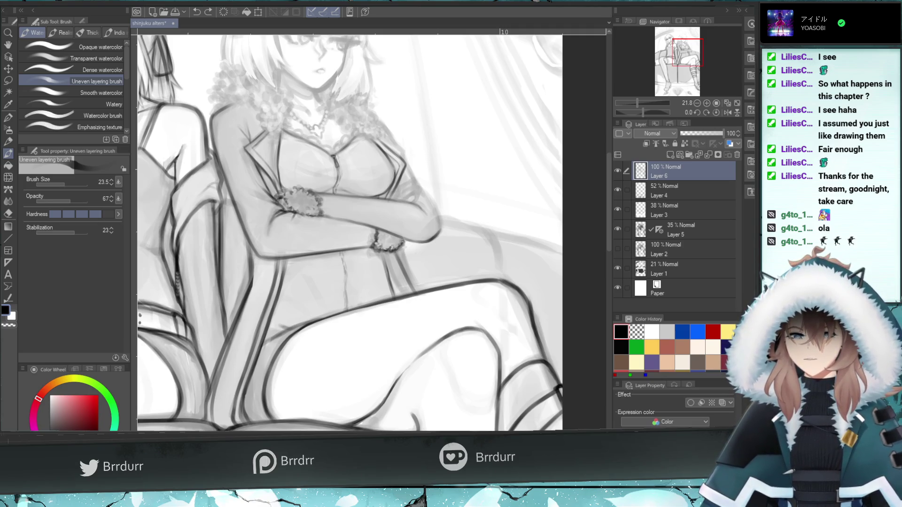
pyautogui.press('e')
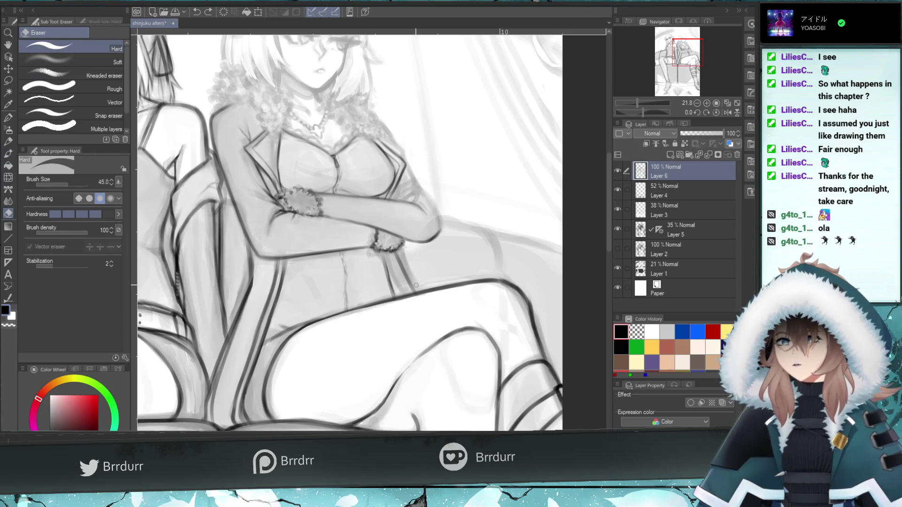
pyautogui.moveTo(418, 288); pyautogui.dragTo(395, 256)
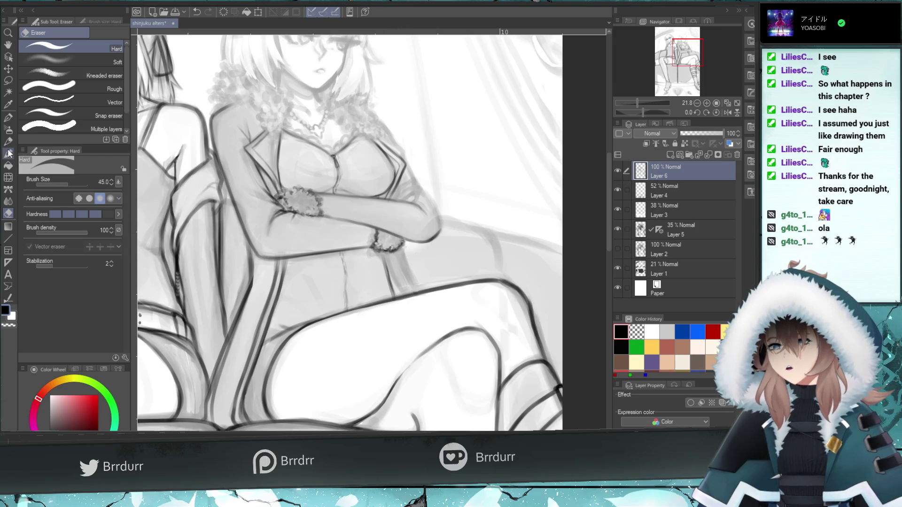
pyautogui.click(9, 152)
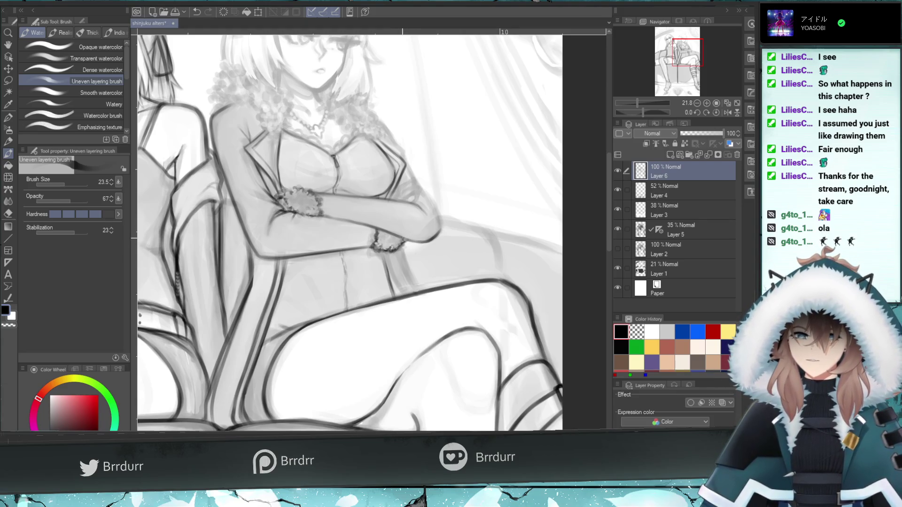
# Redraw the darker line below the wrist several times, then lighten it with the hard eraser
pyautogui.moveTo(403, 294); pyautogui.dragTo(385, 254)
pyautogui.hotkey('ctrl', 'z')
pyautogui.moveTo(402, 297); pyautogui.dragTo(392, 252)
pyautogui.hotkey('ctrl', 'z')
pyautogui.moveTo(409, 300)
pyautogui.mouseDown()
pyautogui.moveTo(388, 253)
pyautogui.moveTo(392, 287)
pyautogui.moveTo(381, 245)
pyautogui.mouseUp()
pyautogui.hotkey('ctrl', 'z')
pyautogui.hotkey('ctrl', 'z')
pyautogui.hotkey('ctrl', 'z')
pyautogui.hotkey('ctrl', 'z')
pyautogui.hotkey('ctrl', 'z')
pyautogui.hotkey('ctrl', 'z')
pyautogui.hotkey('ctrl', 'z')
pyautogui.hotkey('ctrl', 'z')
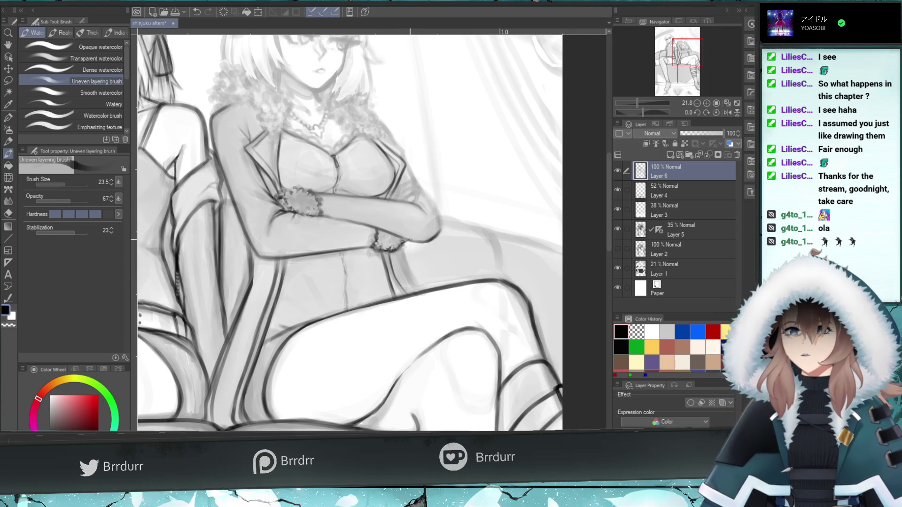
pyautogui.hotkey('ctrl', 'z')
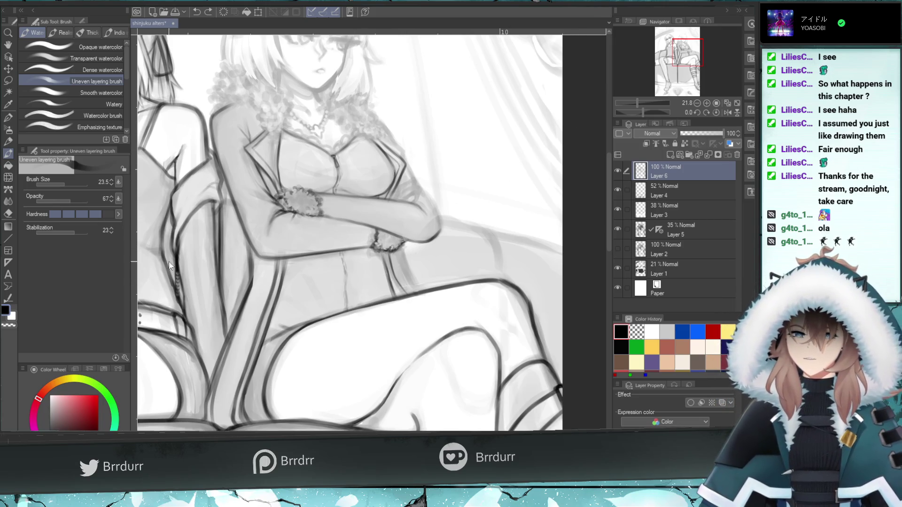
pyautogui.press('e')
pyautogui.moveTo(394, 287)
pyautogui.mouseDown()
pyautogui.moveTo(383, 252)
pyautogui.moveTo(397, 293)
pyautogui.moveTo(386, 294)
pyautogui.mouseUp()
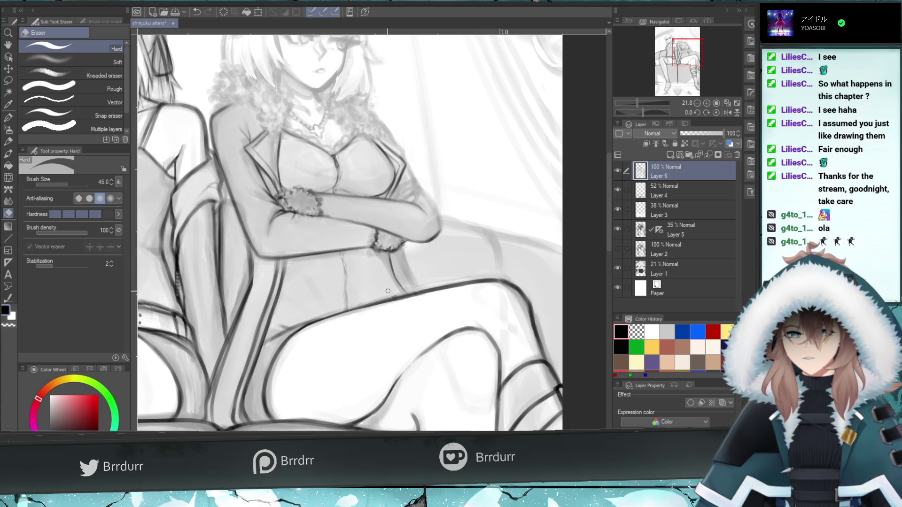
# Restroke the line below the wrist with the layering brush and flip the view back
pyautogui.press('b')
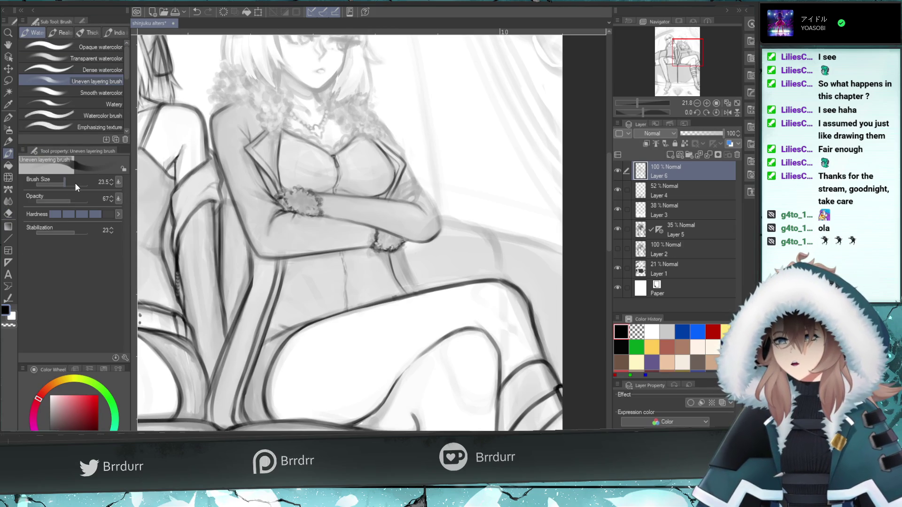
pyautogui.moveTo(397, 297); pyautogui.dragTo(380, 248)
pyautogui.hotkey('ctrl', 'z')
pyautogui.hotkey('ctrl', 'z')
pyautogui.hotkey('ctrl', 'z')
pyautogui.hotkey('ctrl', 'z')
pyautogui.moveTo(399, 297)
pyautogui.mouseDown()
pyautogui.moveTo(388, 277)
pyautogui.moveTo(393, 282)
pyautogui.mouseUp()
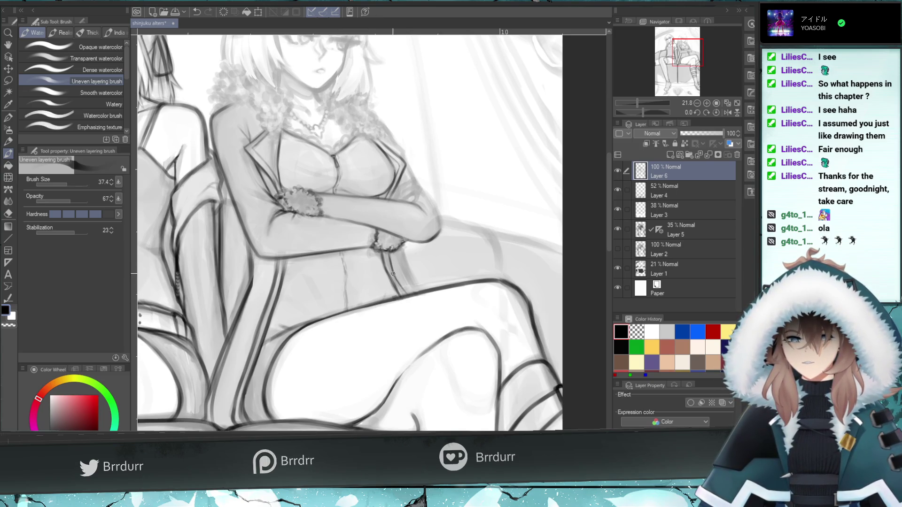
pyautogui.moveTo(384, 249); pyautogui.dragTo(391, 275)
pyautogui.hotkey('ctrl', 'z')
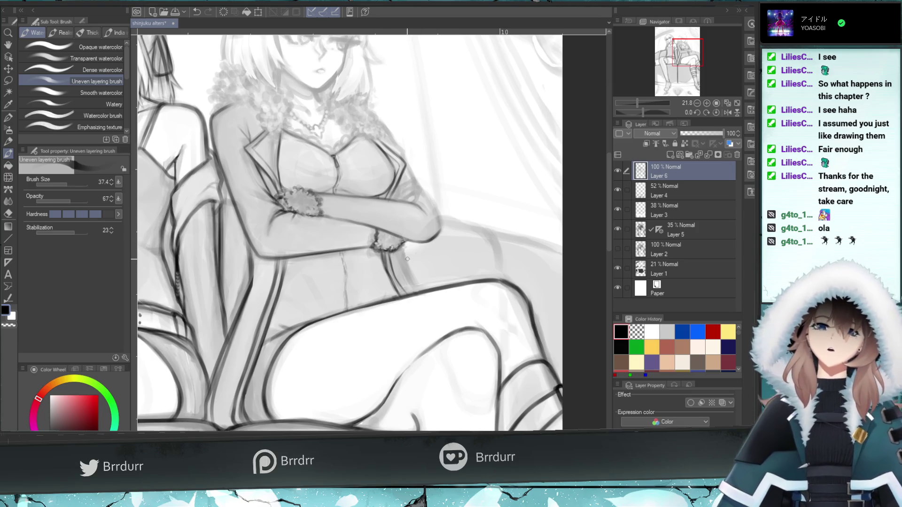
pyautogui.hotkey('ctrl', 'z')
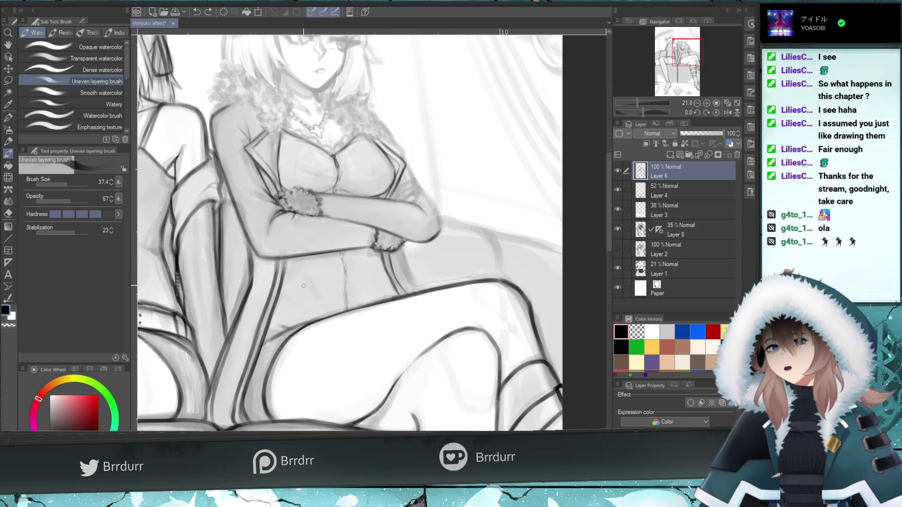
pyautogui.click(727, 113)
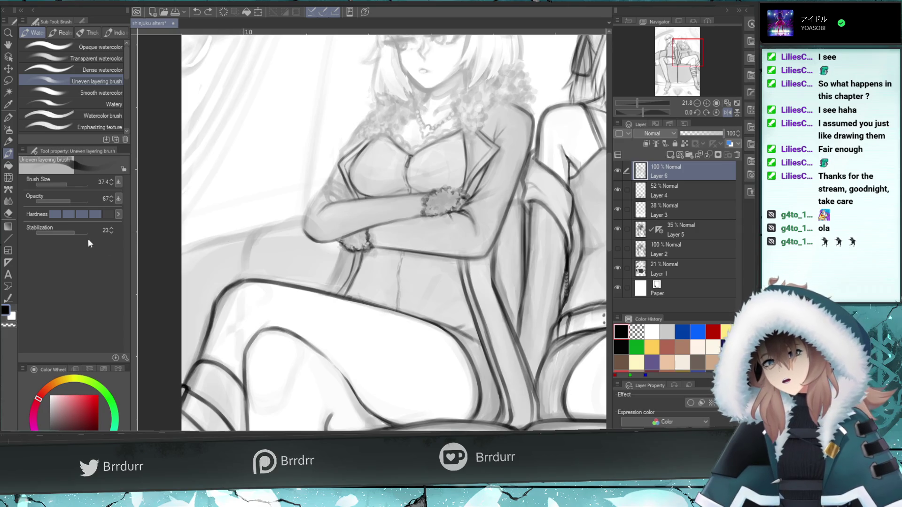
# Erase and restroke a small part of the dress line, then zoom out to 7.4
pyautogui.click(8, 214)
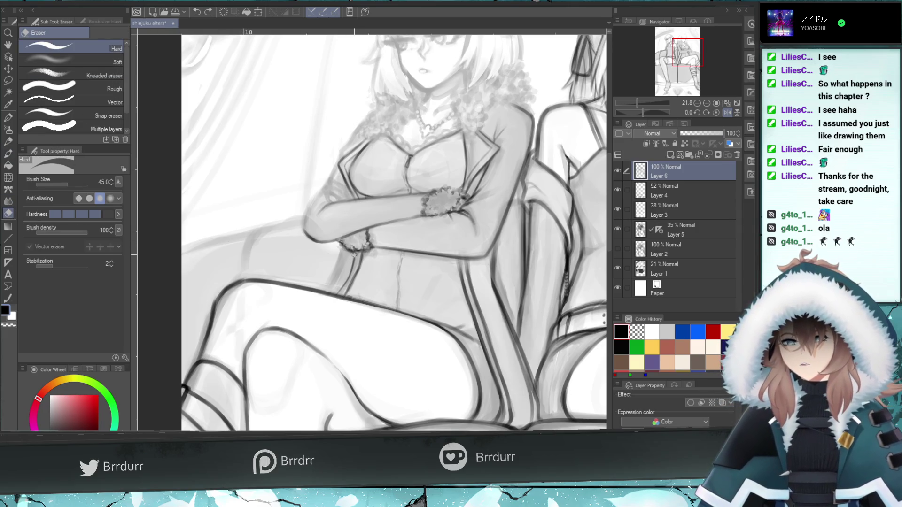
pyautogui.moveTo(348, 270); pyautogui.dragTo(346, 274)
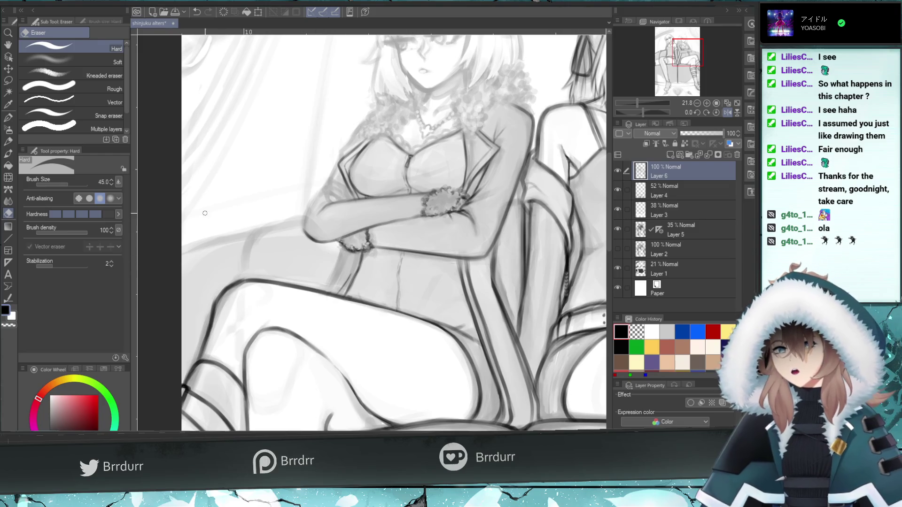
pyautogui.press('b')
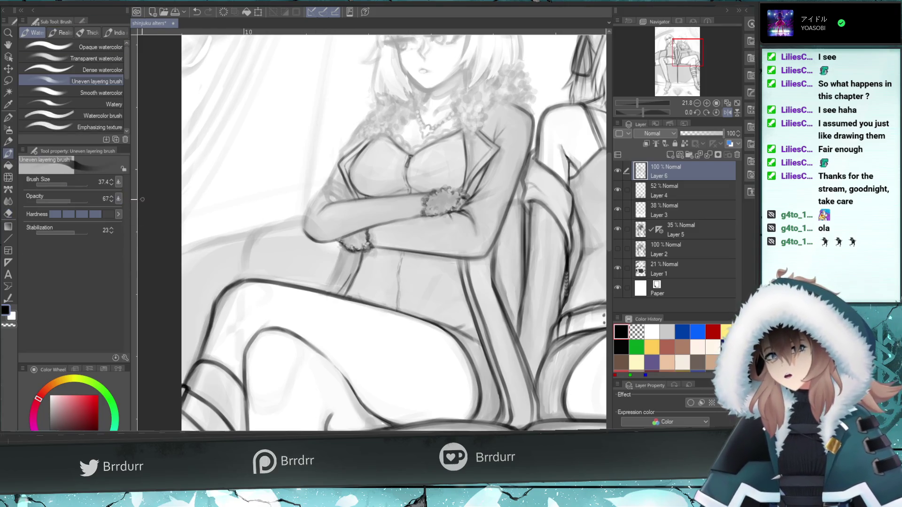
pyautogui.moveTo(358, 256); pyautogui.dragTo(340, 295)
pyautogui.hotkey('ctrl', 'z')
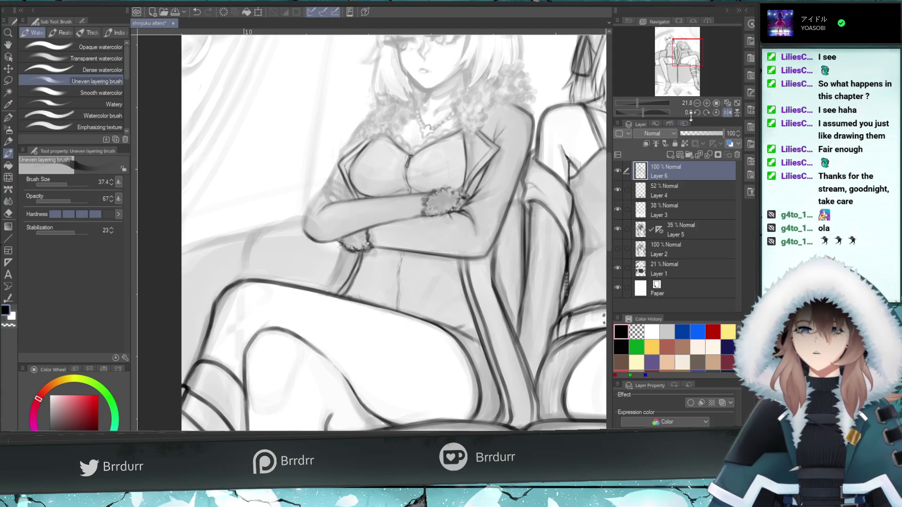
pyautogui.moveTo(627, 102); pyautogui.dragTo(630, 104)
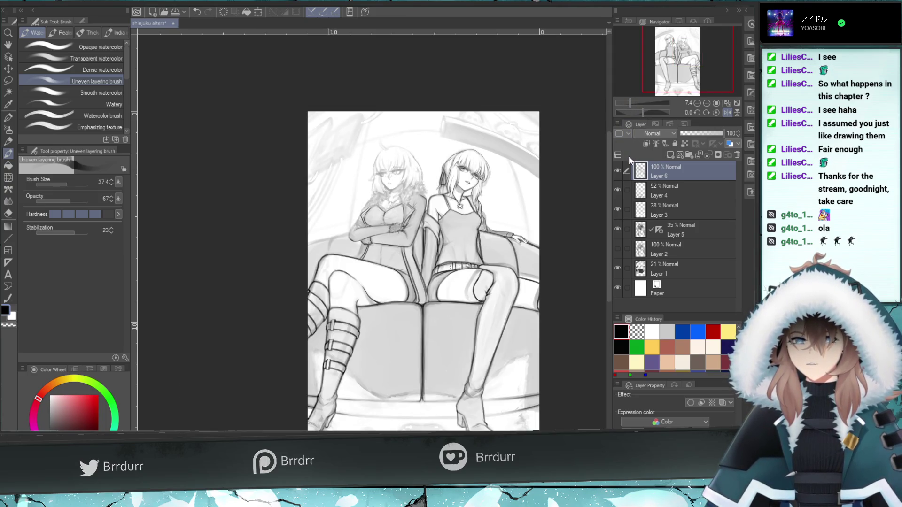
# Flip the view horizontally, zoom back to 21.8, and frame her lap and the chair edge
pyautogui.click(726, 112)
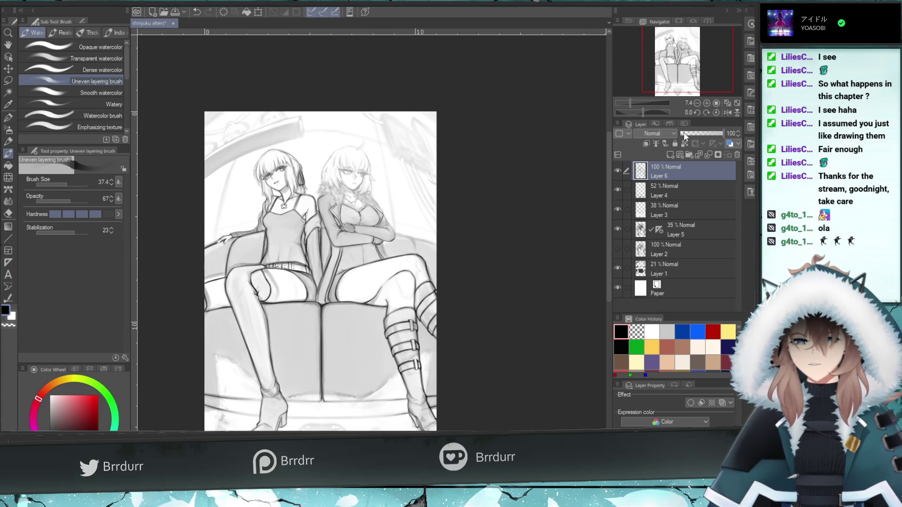
pyautogui.moveTo(628, 104); pyautogui.dragTo(637, 103)
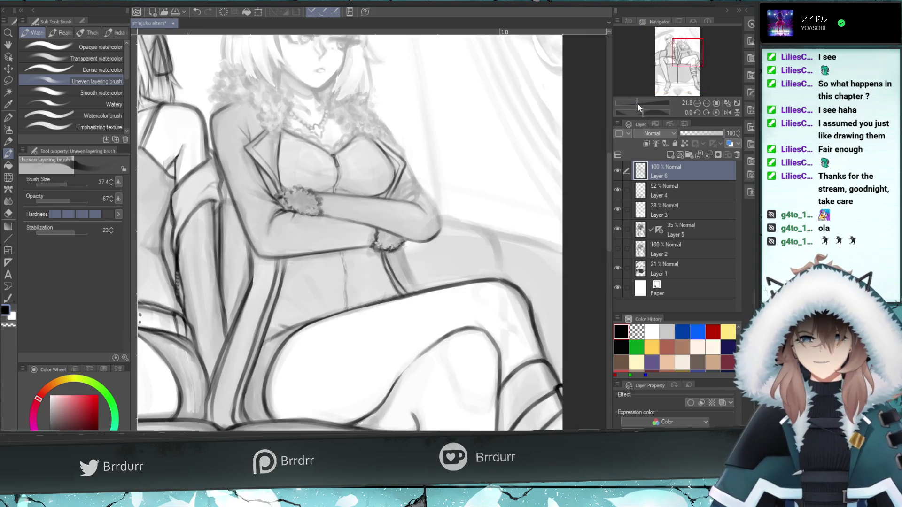
pyautogui.moveTo(678, 61); pyautogui.dragTo(682, 65)
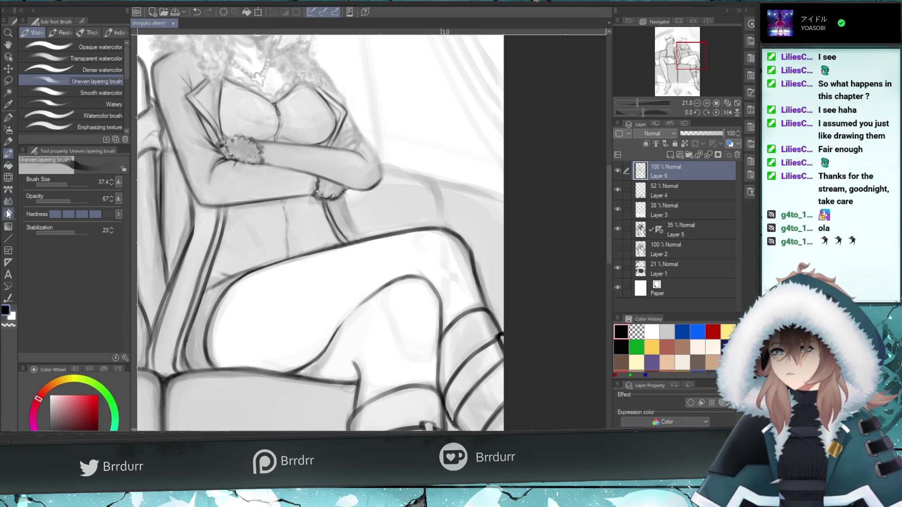
# Darken and thicken the chair-edge line beside her arm, then lighten parts with the hard eraser
pyautogui.moveTo(172, 297)
pyautogui.mouseDown()
pyautogui.moveTo(167, 261)
pyautogui.moveTo(190, 227)
pyautogui.moveTo(173, 268)
pyautogui.mouseUp()
pyautogui.moveTo(190, 221); pyautogui.dragTo(186, 236)
pyautogui.moveTo(177, 270); pyautogui.dragTo(191, 221)
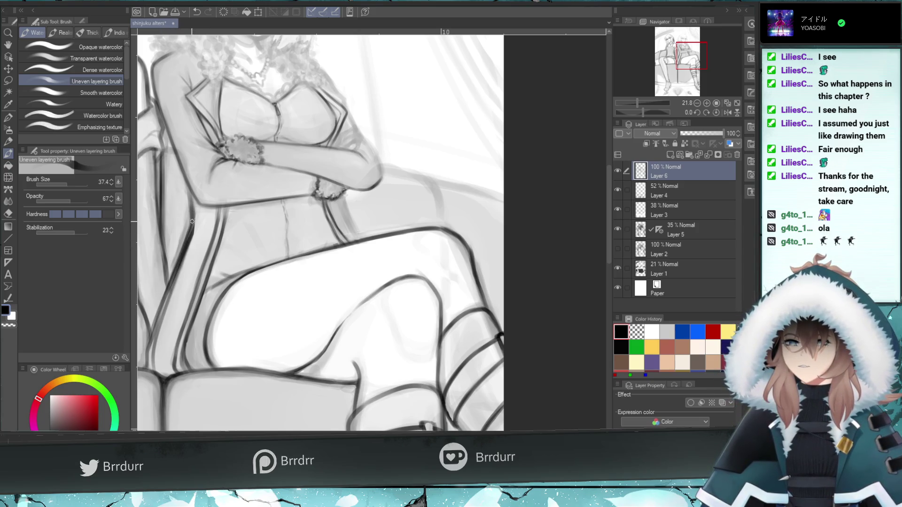
pyautogui.click(7, 214)
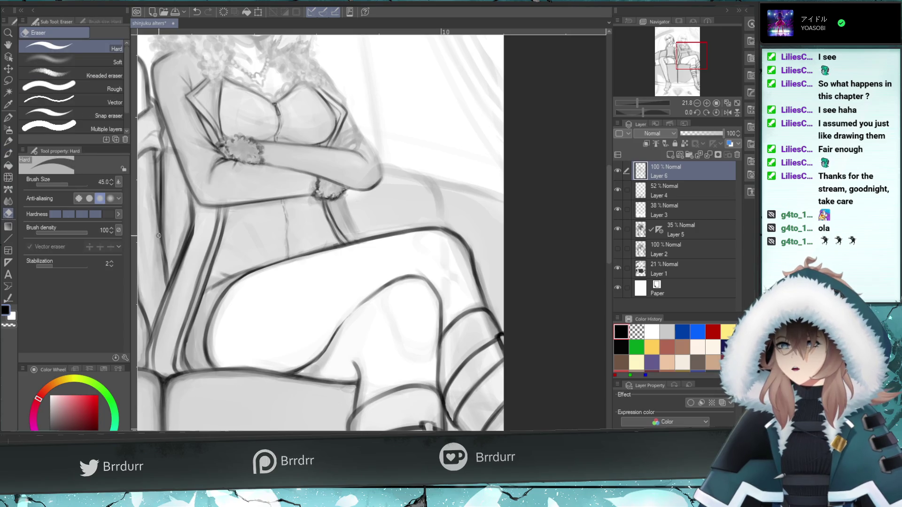
pyautogui.moveTo(187, 252)
pyautogui.mouseDown()
pyautogui.moveTo(192, 244)
pyautogui.moveTo(158, 339)
pyautogui.moveTo(182, 269)
pyautogui.mouseUp()
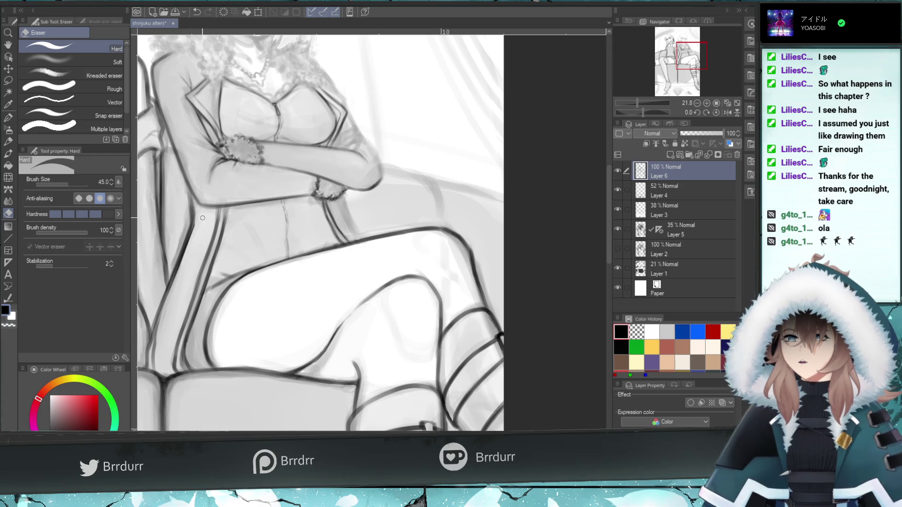
pyautogui.moveTo(166, 314); pyautogui.dragTo(156, 357)
pyautogui.hotkey('ctrl', 'z')
pyautogui.click(168, 329)
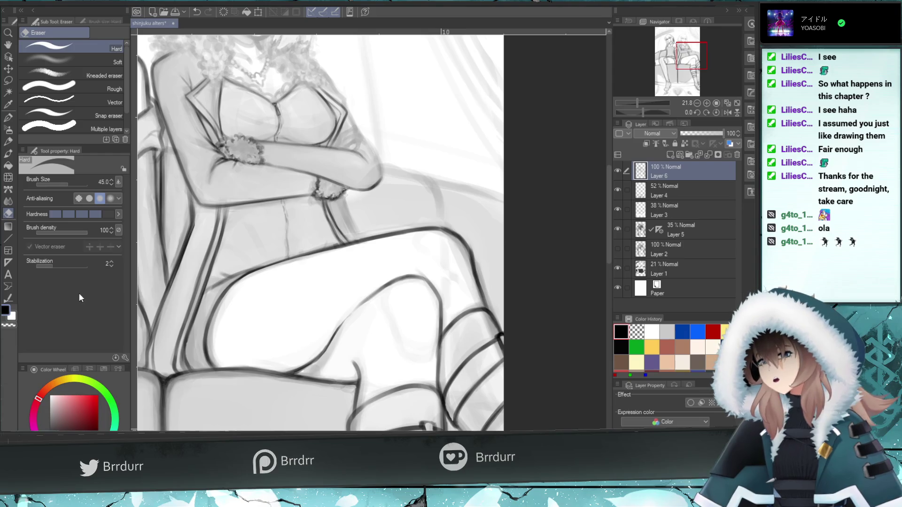
# Redraw the chair-edge line darker with the layering brush, retrying the strokes
pyautogui.click(8, 153)
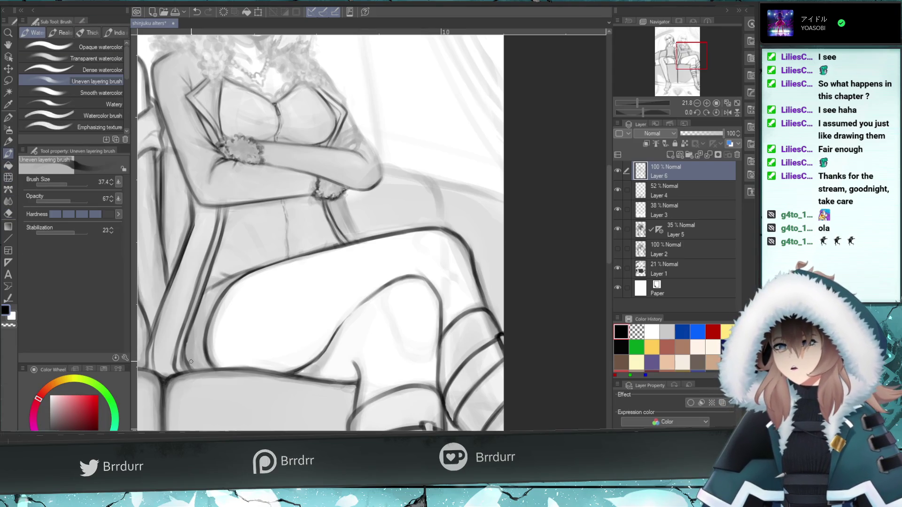
pyautogui.moveTo(163, 362); pyautogui.dragTo(177, 270)
pyautogui.moveTo(155, 348); pyautogui.dragTo(182, 268)
pyautogui.hotkey('ctrl', 'z')
pyautogui.moveTo(158, 330)
pyautogui.mouseDown()
pyautogui.moveTo(193, 232)
pyautogui.moveTo(190, 248)
pyautogui.mouseUp()
pyautogui.hotkey('ctrl', 'z')
pyautogui.hotkey('ctrl', 'z')
pyautogui.hotkey('ctrl', 'z')
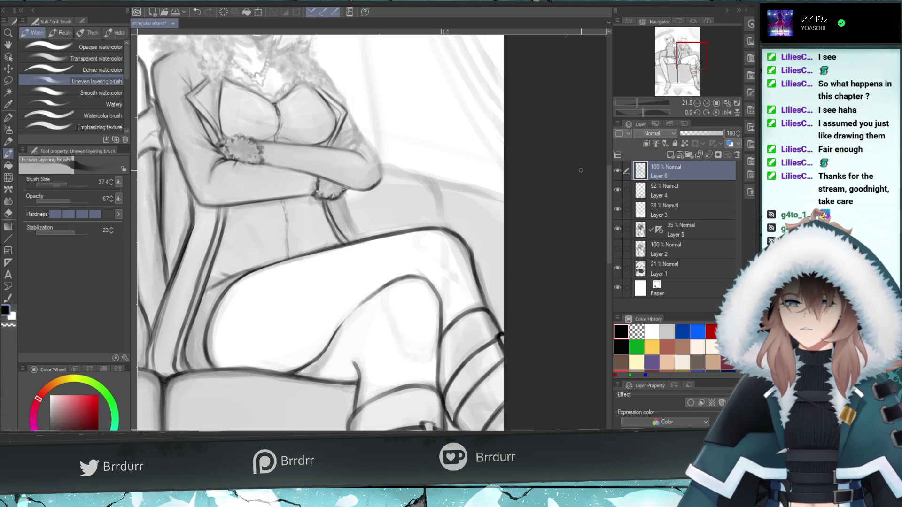
# Shrink the brush, erase the sketch line below the fur cuff lighter, then zoom out
pyautogui.click(74, 185)
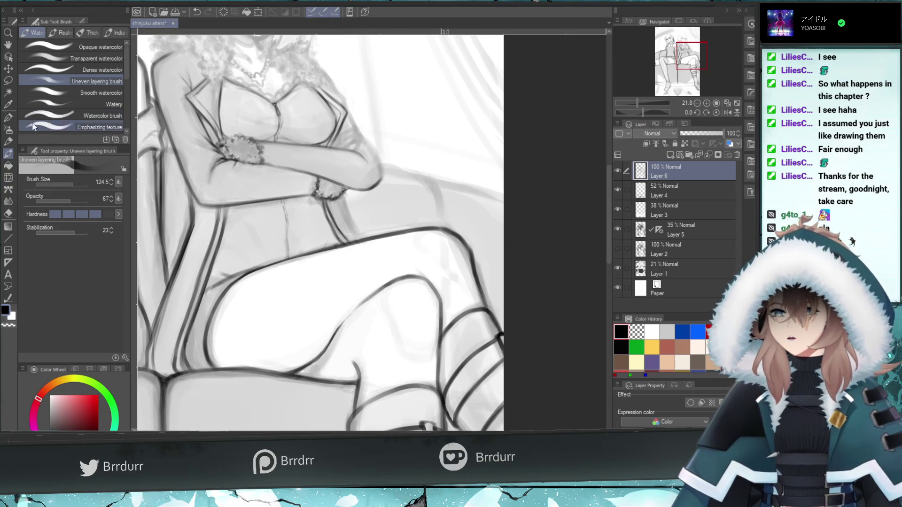
pyautogui.click(70, 184)
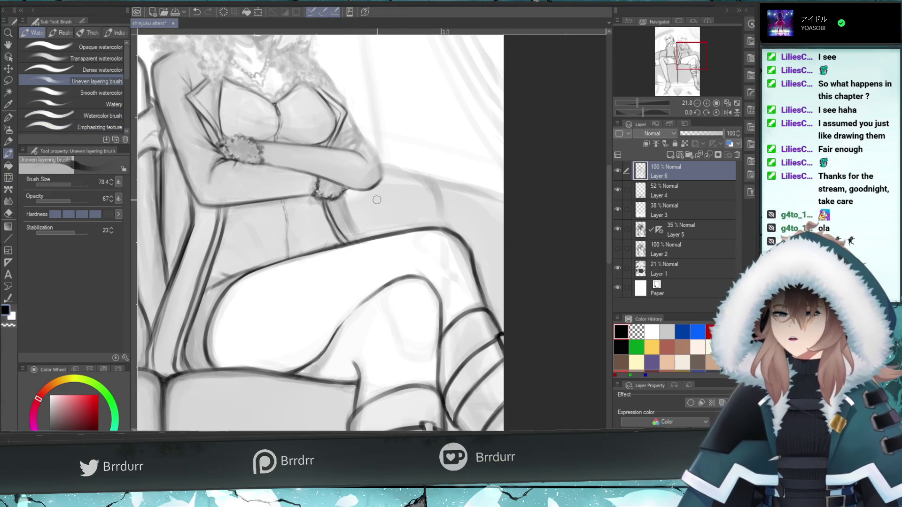
pyautogui.press('e')
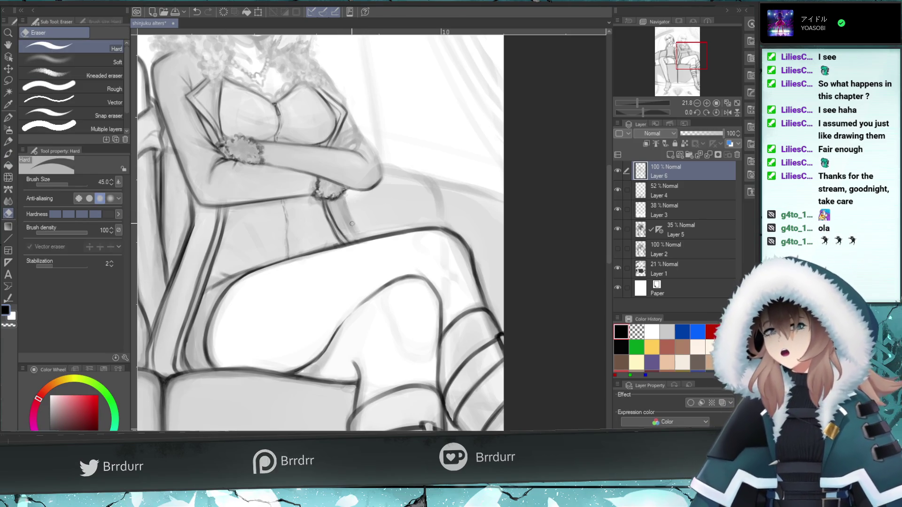
pyautogui.moveTo(348, 240)
pyautogui.mouseDown()
pyautogui.moveTo(325, 199)
pyautogui.moveTo(342, 239)
pyautogui.moveTo(330, 245)
pyautogui.moveTo(358, 239)
pyautogui.moveTo(318, 248)
pyautogui.moveTo(365, 236)
pyautogui.moveTo(334, 230)
pyautogui.moveTo(325, 198)
pyautogui.mouseUp()
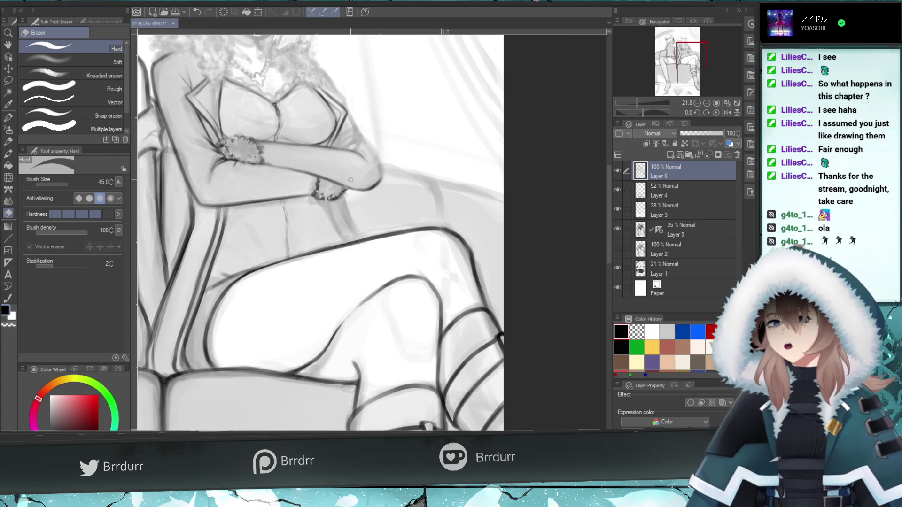
pyautogui.press('b')
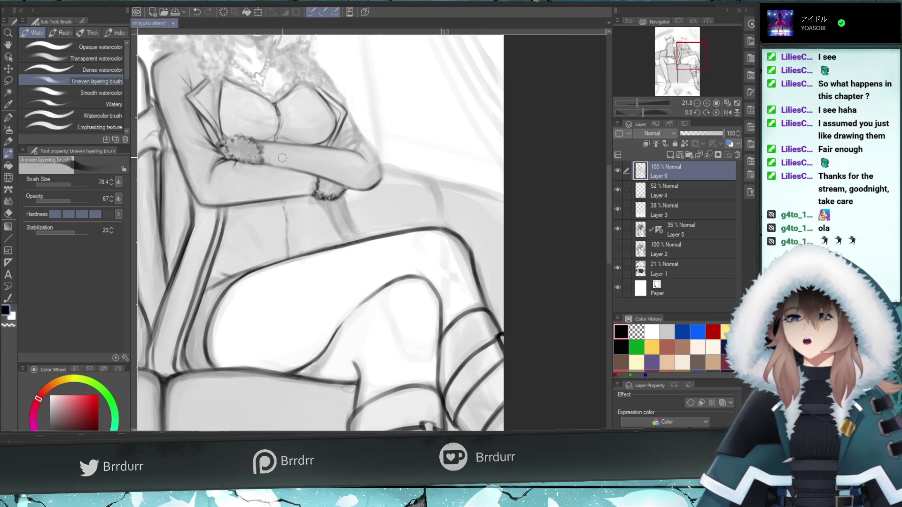
pyautogui.moveTo(646, 108); pyautogui.dragTo(625, 110)
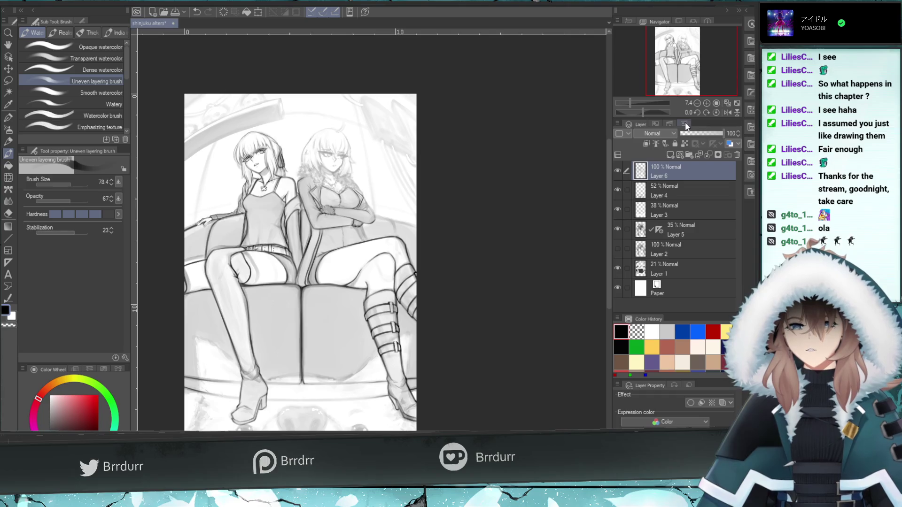
# Mirror the canvas horizontally, zoom in on the two women, and make the brush smaller
pyautogui.click(725, 113)
pyautogui.click(634, 101)
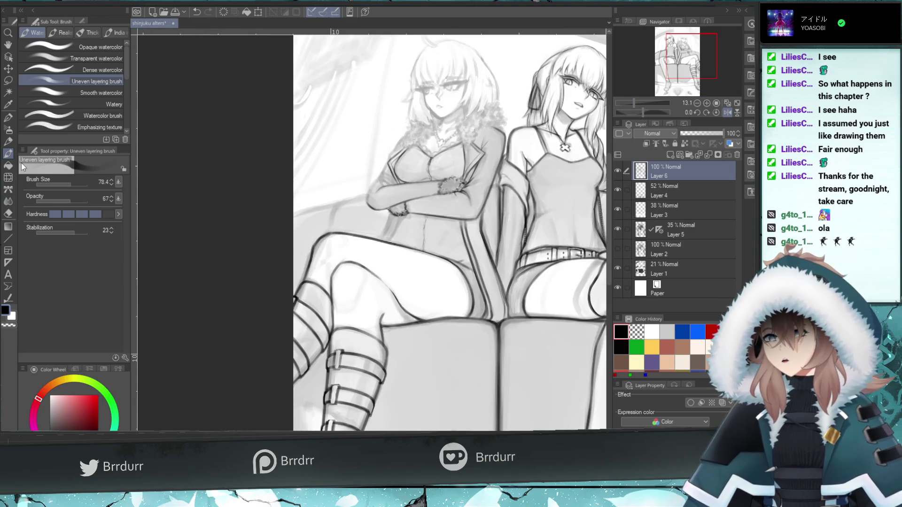
pyautogui.click(69, 183)
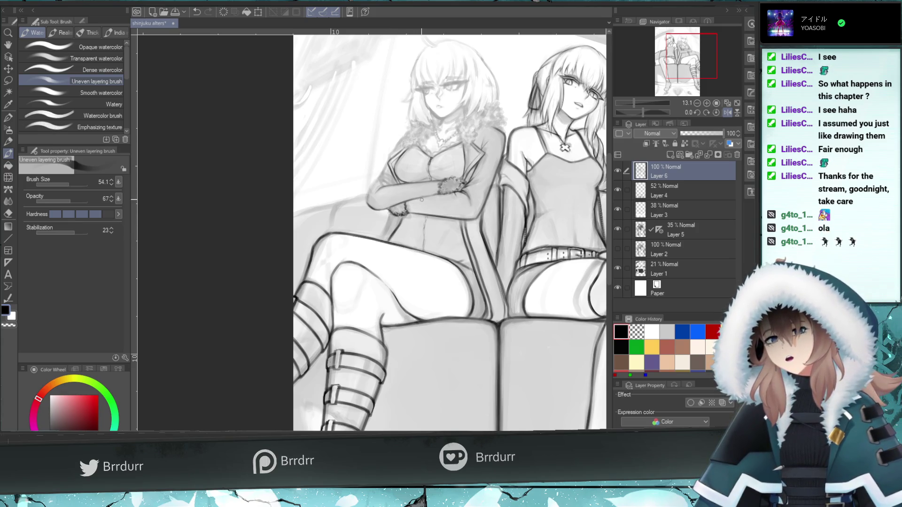
# Rework the short strokes near the wrist, then flip the canvas back to normal
pyautogui.hotkey('ctrl', 'z')
pyautogui.moveTo(400, 217); pyautogui.dragTo(405, 212)
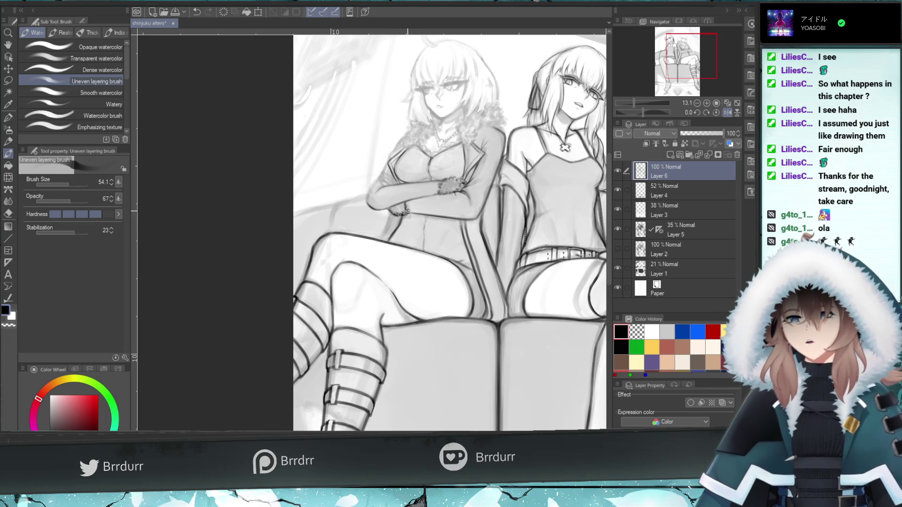
pyautogui.hotkey('ctrl', 'z')
pyautogui.moveTo(379, 239); pyautogui.dragTo(399, 211)
pyautogui.hotkey('ctrl', 'z')
pyautogui.hotkey('ctrl', 'z')
pyautogui.hotkey('ctrl', 'z')
pyautogui.hotkey('ctrl', 'z')
pyautogui.hotkey('ctrl', 'z')
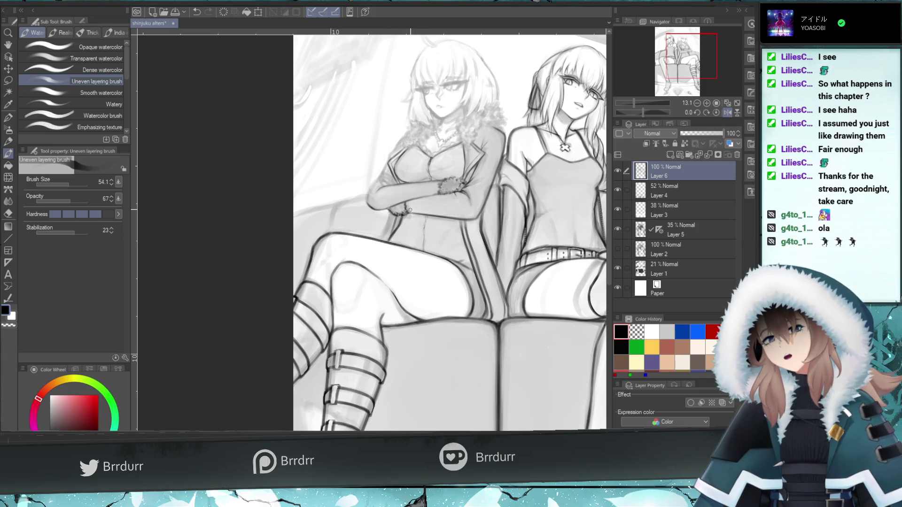
pyautogui.hotkey('ctrl', 'z')
pyautogui.moveTo(391, 233)
pyautogui.mouseDown()
pyautogui.moveTo(397, 216)
pyautogui.moveTo(388, 239)
pyautogui.mouseUp()
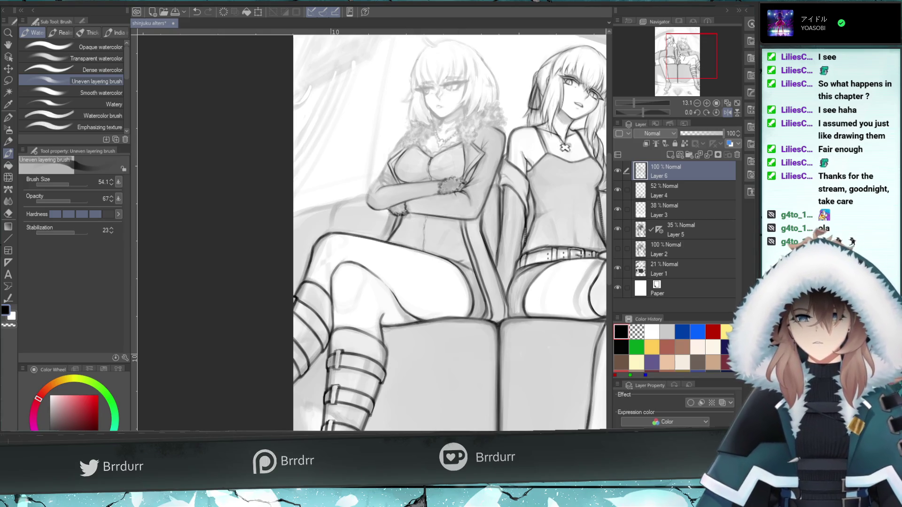
pyautogui.moveTo(681, 58); pyautogui.dragTo(690, 59)
pyautogui.click(715, 113)
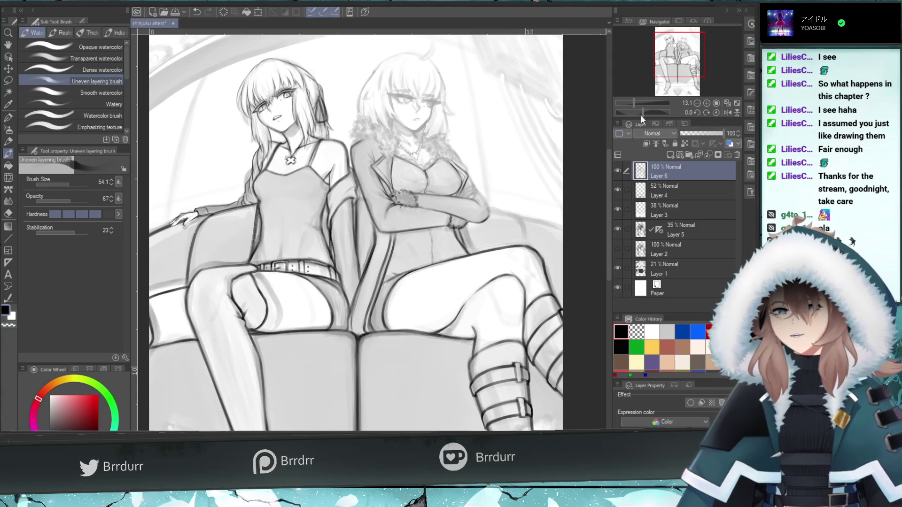
pyautogui.moveTo(667, 69); pyautogui.dragTo(675, 70)
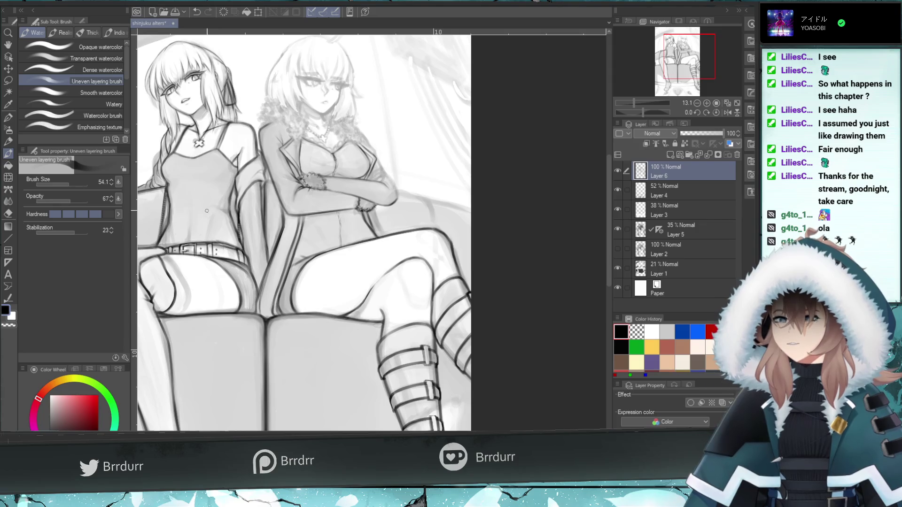
pyautogui.click(8, 213)
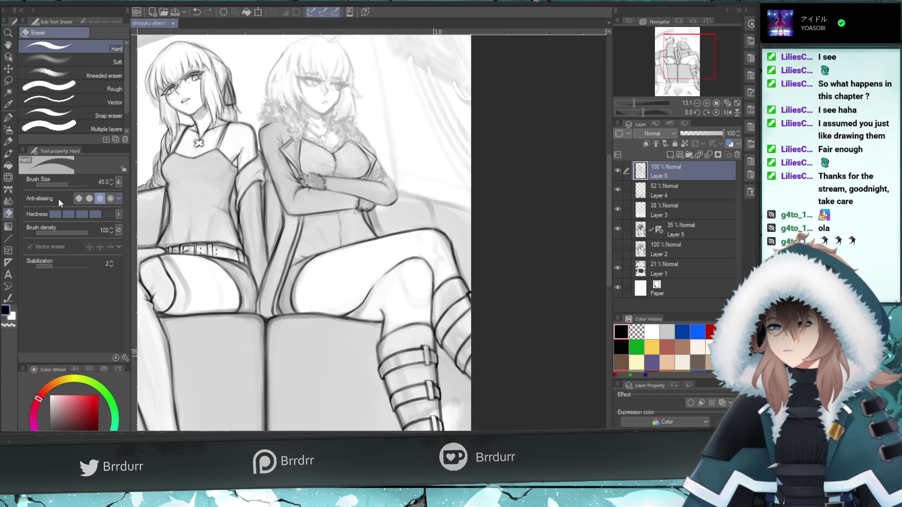
pyautogui.click(8, 153)
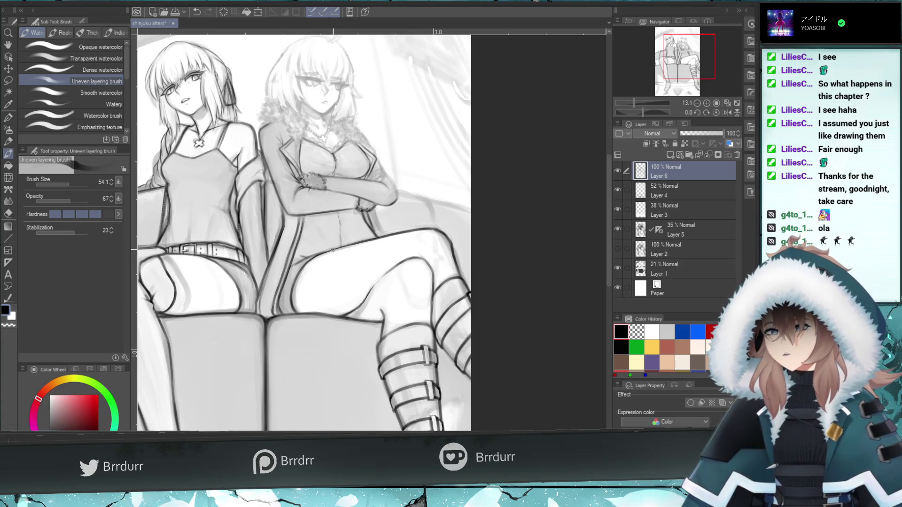
pyautogui.hotkey('ctrl', 'z')
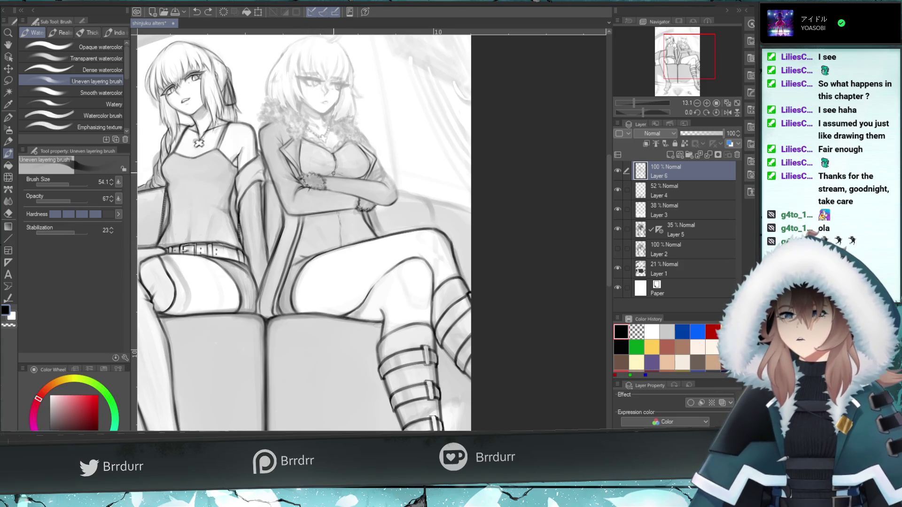
pyautogui.hotkey('ctrl', 'y')
pyautogui.hotkey('ctrl', 'z')
pyautogui.hotkey('ctrl', 'y')
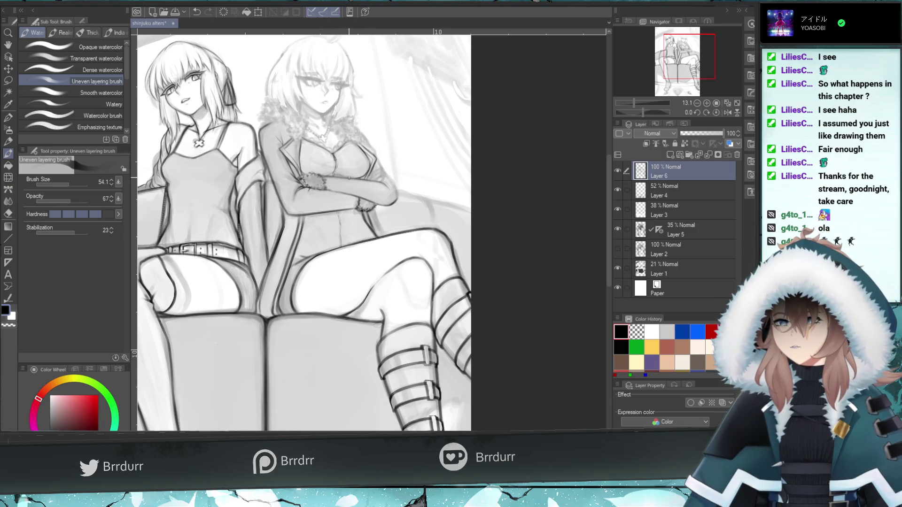
pyautogui.hotkey('ctrl', 'z')
pyautogui.hotkey('ctrl', 'y')
pyautogui.hotkey('ctrl', 'z')
pyautogui.hotkey('ctrl', 'y')
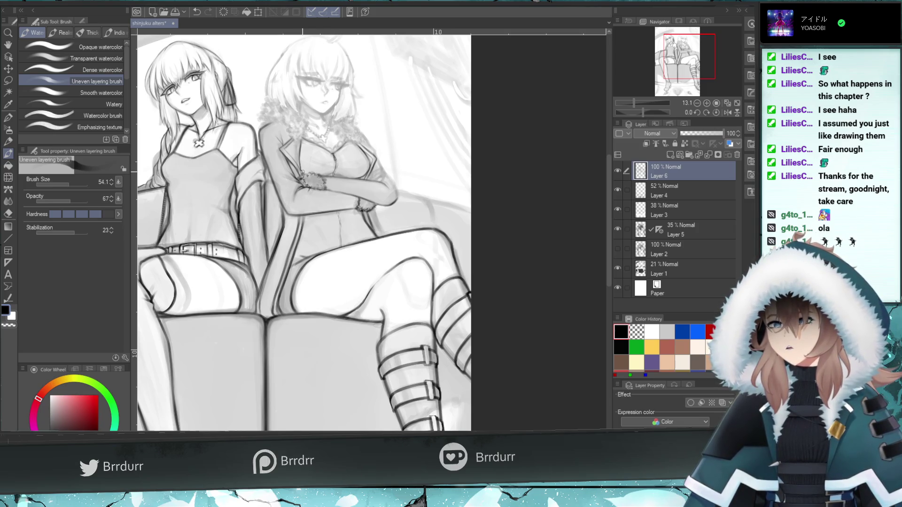
pyautogui.moveTo(633, 103); pyautogui.dragTo(637, 102)
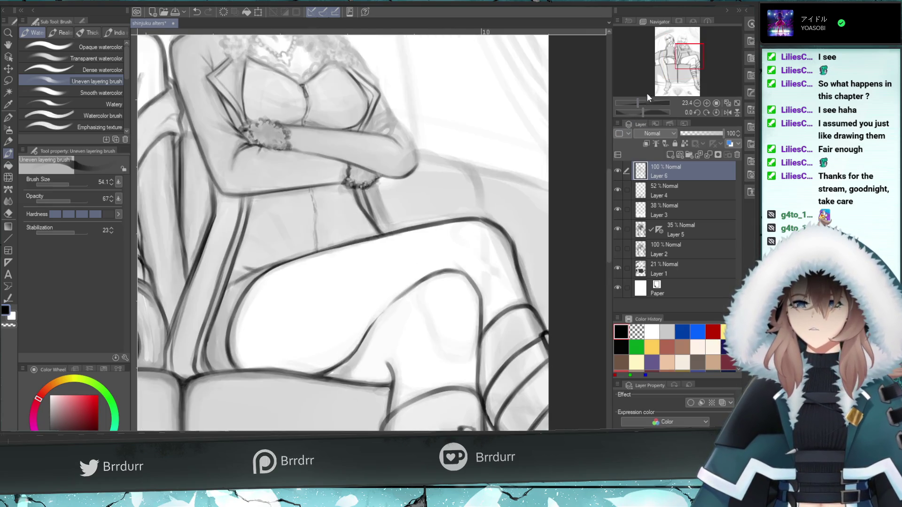
# Zoom in on the upper body, shrink the brush slightly, and retry darkening the elbow outline
pyautogui.moveTo(684, 64); pyautogui.dragTo(688, 47)
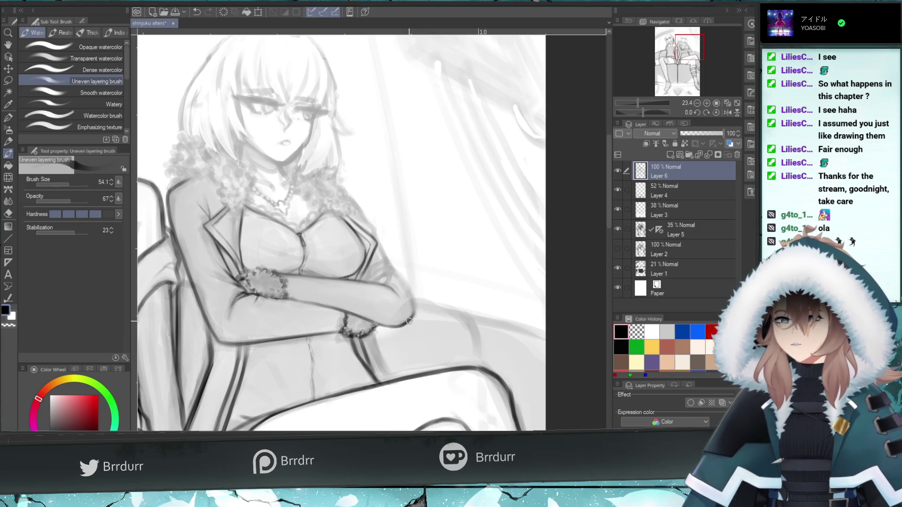
pyautogui.moveTo(70, 184); pyautogui.dragTo(68, 184)
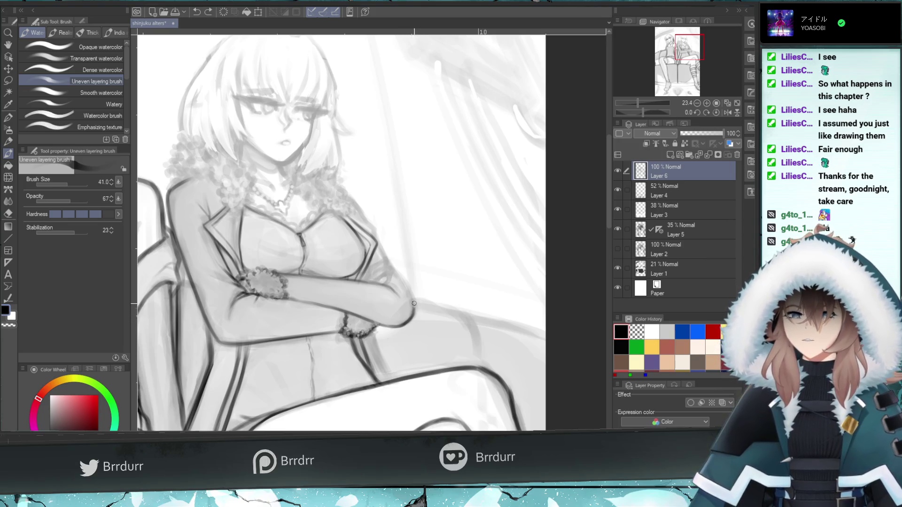
pyautogui.moveTo(412, 313); pyautogui.dragTo(391, 266)
pyautogui.hotkey('ctrl', 'z')
pyautogui.hotkey('ctrl', 'z')
pyautogui.moveTo(413, 314); pyautogui.dragTo(402, 281)
pyautogui.hotkey('ctrl', 'z')
pyautogui.moveTo(413, 314); pyautogui.dragTo(395, 268)
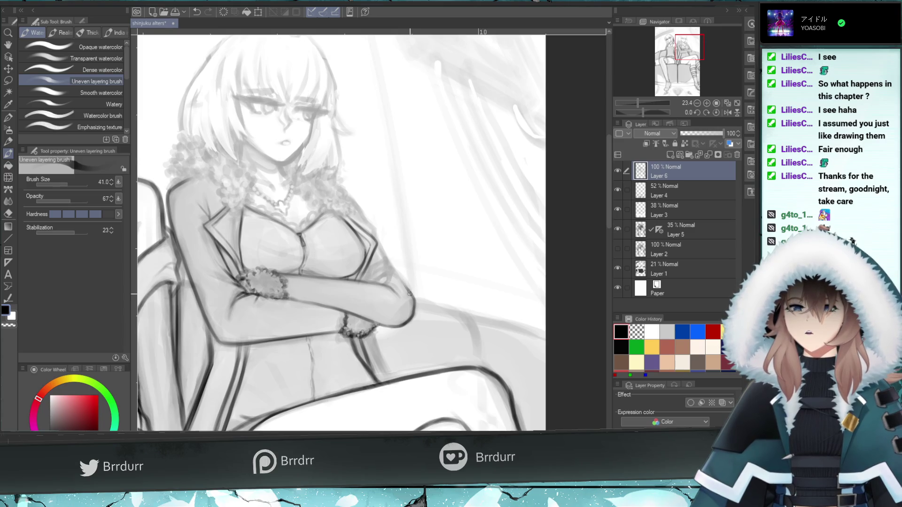
pyautogui.hotkey('ctrl', 'z')
# Paint and retry short shading marks near the elbow until one fits
pyautogui.moveTo(400, 281); pyautogui.dragTo(374, 284)
pyautogui.hotkey('ctrl', 'z')
pyautogui.hotkey('ctrl', 'z')
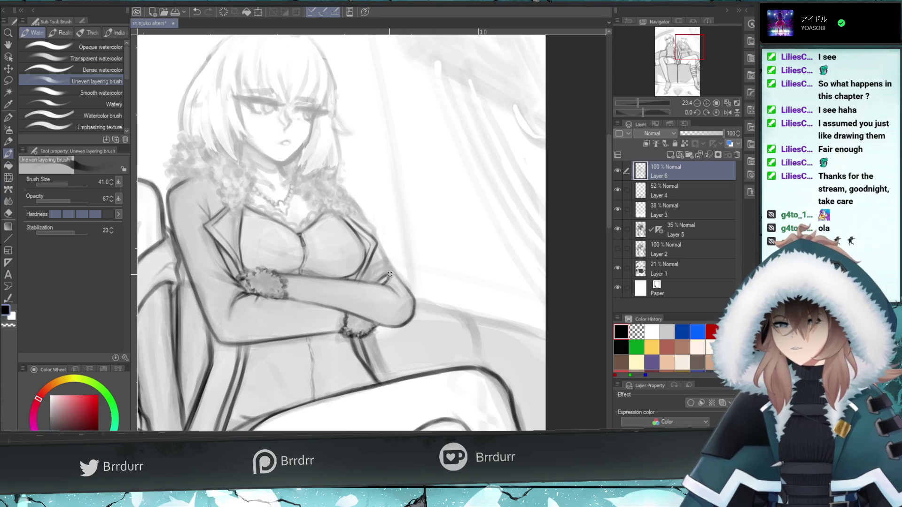
pyautogui.hotkey('ctrl', 'z')
pyautogui.moveTo(390, 269); pyautogui.dragTo(373, 274)
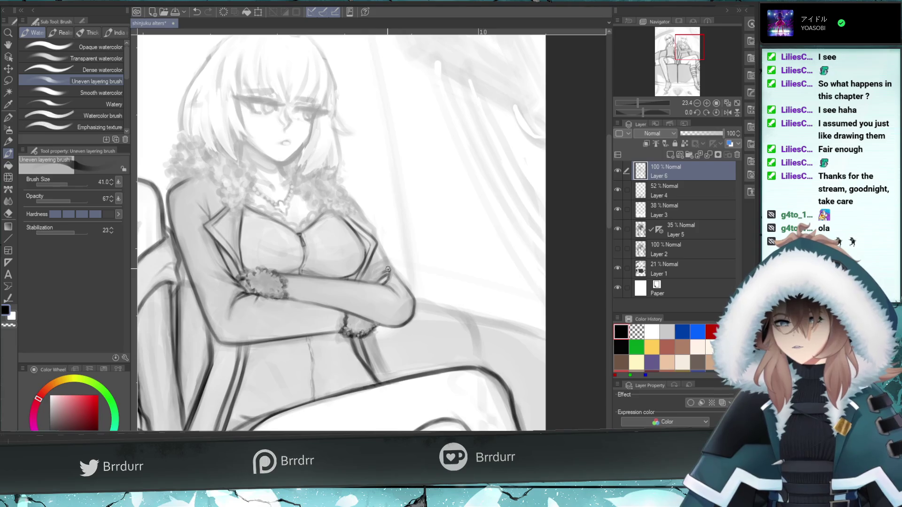
pyautogui.hotkey('ctrl', 'z')
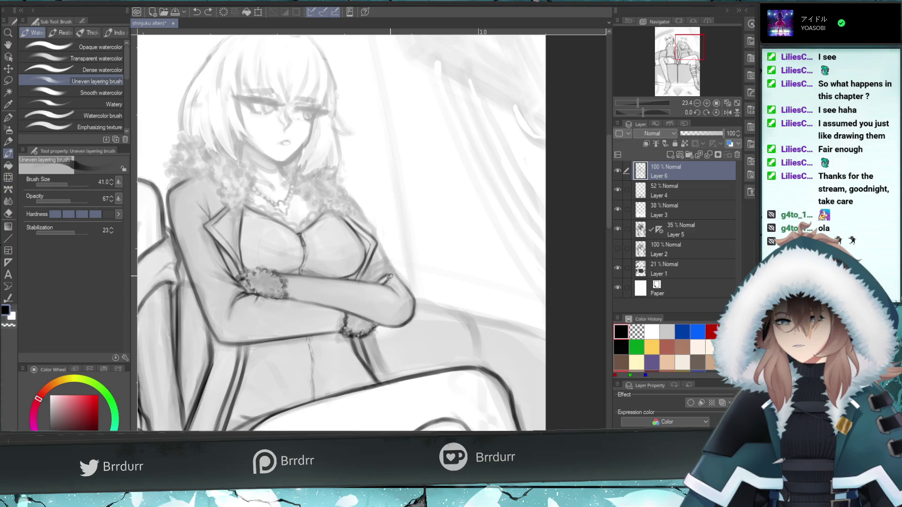
pyautogui.moveTo(390, 270); pyautogui.dragTo(373, 281)
pyautogui.hotkey('ctrl', 'z')
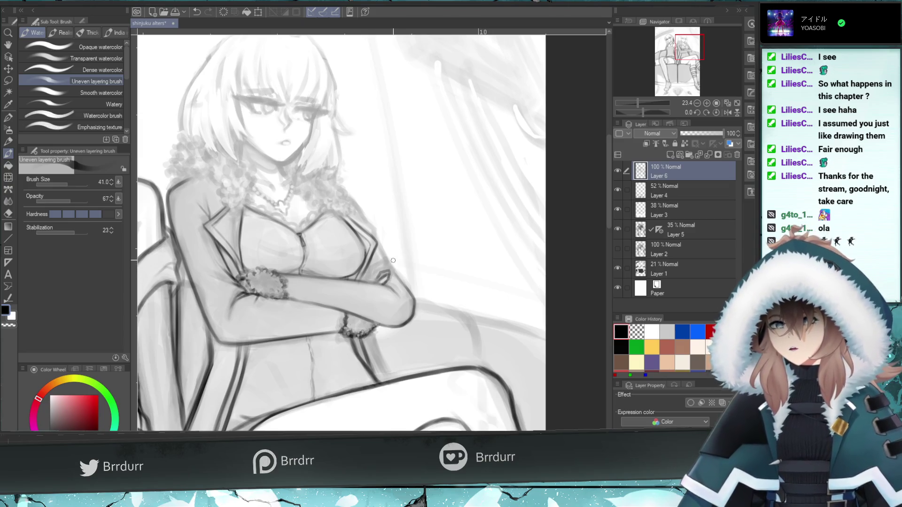
pyautogui.hotkey('ctrl', 'z')
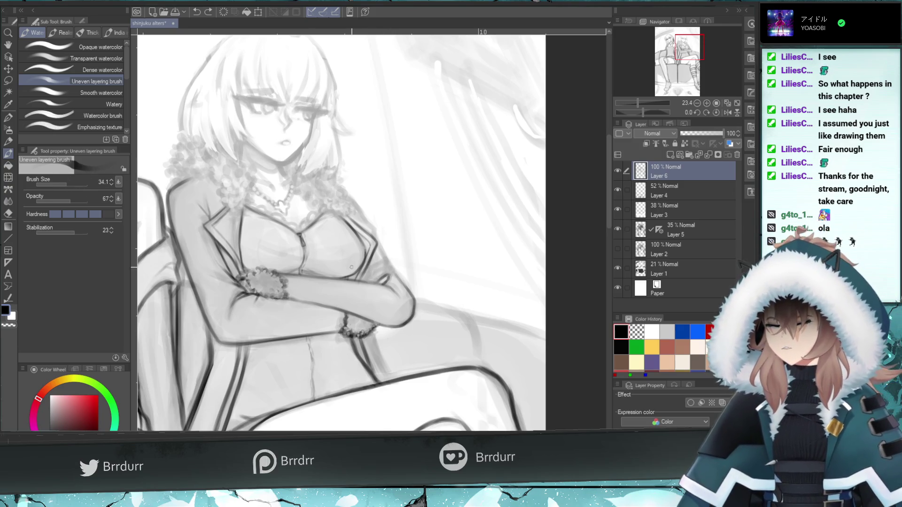
pyautogui.moveTo(376, 271)
pyautogui.mouseDown()
pyautogui.moveTo(374, 279)
pyautogui.moveTo(385, 270)
pyautogui.mouseUp()
pyautogui.hotkey('ctrl', 'z')
pyautogui.hotkey('ctrl', 'z')
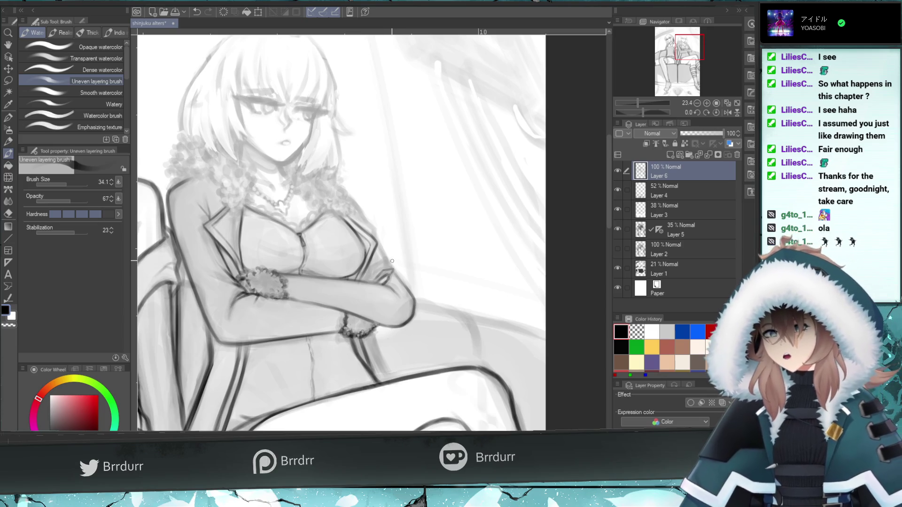
pyautogui.moveTo(374, 277); pyautogui.dragTo(381, 269)
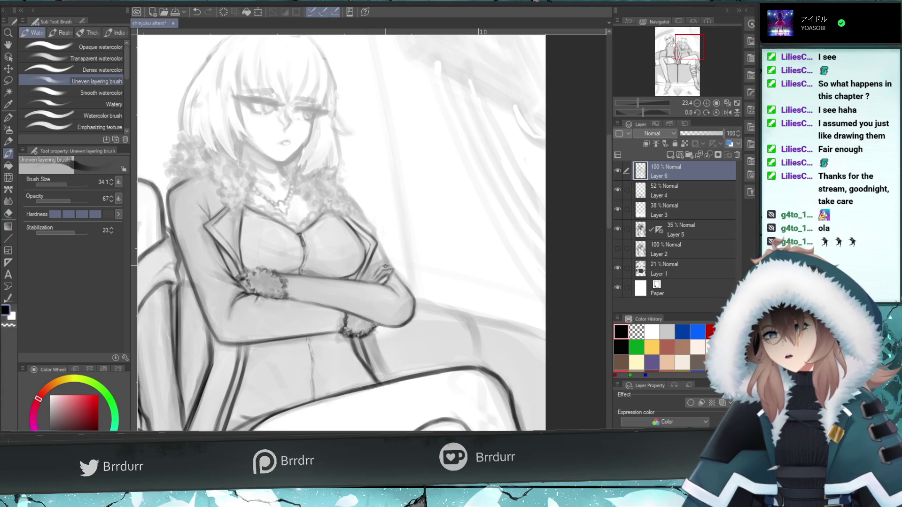
pyautogui.hotkey('ctrl', 'z')
pyautogui.moveTo(389, 270); pyautogui.dragTo(388, 263)
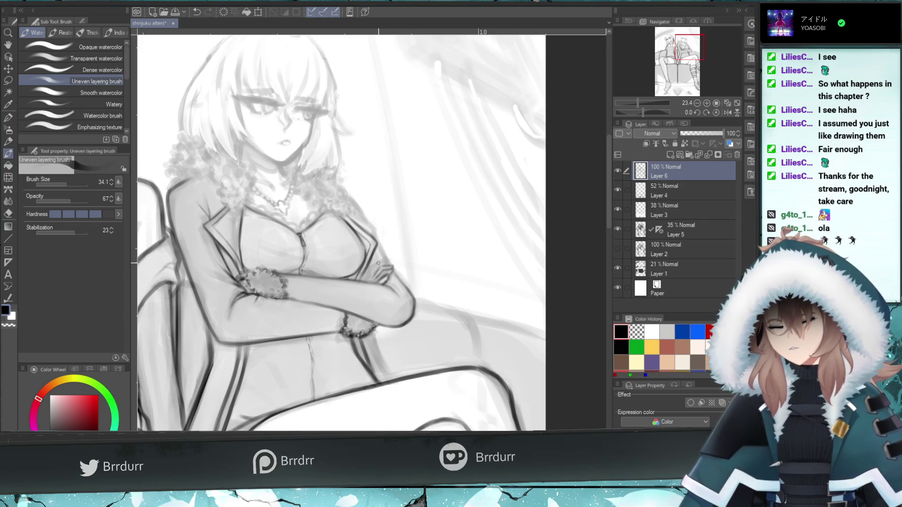
pyautogui.hotkey('ctrl', 'z')
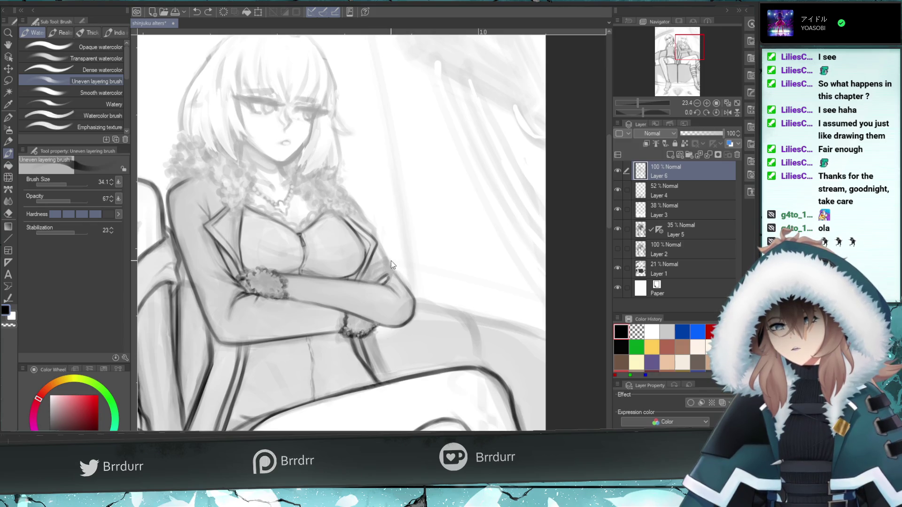
# Toggle the small elbow stroke off and on to compare, leaving it in place
pyautogui.hotkey('ctrl', 'y')
pyautogui.hotkey('ctrl', 'z')
pyautogui.hotkey('ctrl', 'y')
pyautogui.hotkey('ctrl', 'z')
pyautogui.hotkey('ctrl', 'y')
pyautogui.hotkey('ctrl', 'z')
pyautogui.hotkey('ctrl', 'y')
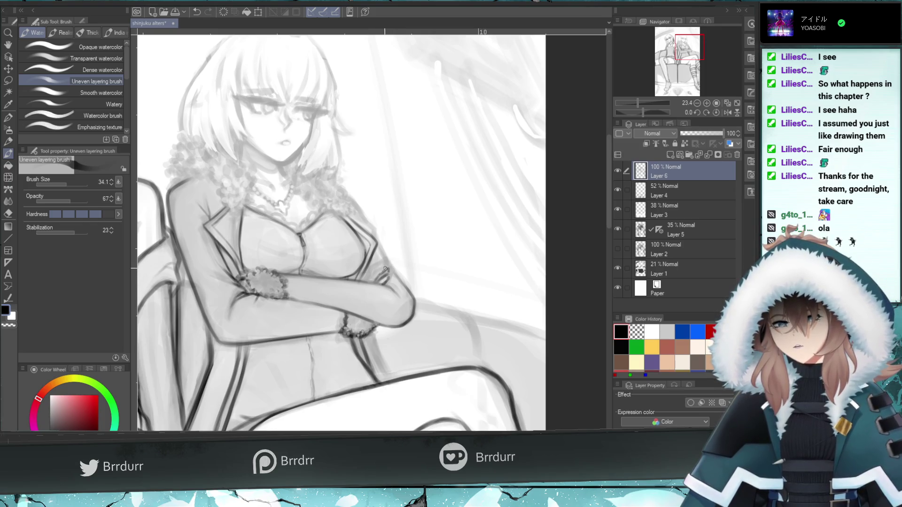
pyautogui.hotkey('ctrl', 'z')
pyautogui.hotkey('ctrl', 'y')
pyautogui.hotkey('ctrl', 'z')
pyautogui.hotkey('ctrl', 'y')
pyautogui.hotkey('ctrl', 'z')
pyautogui.hotkey('ctrl', 'y')
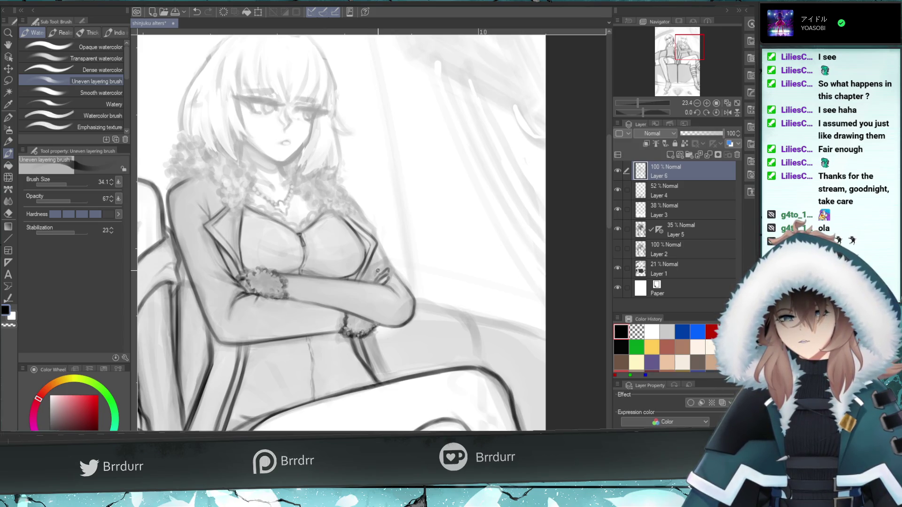
pyautogui.hotkey('ctrl', 'z')
pyautogui.hotkey('ctrl', 'y')
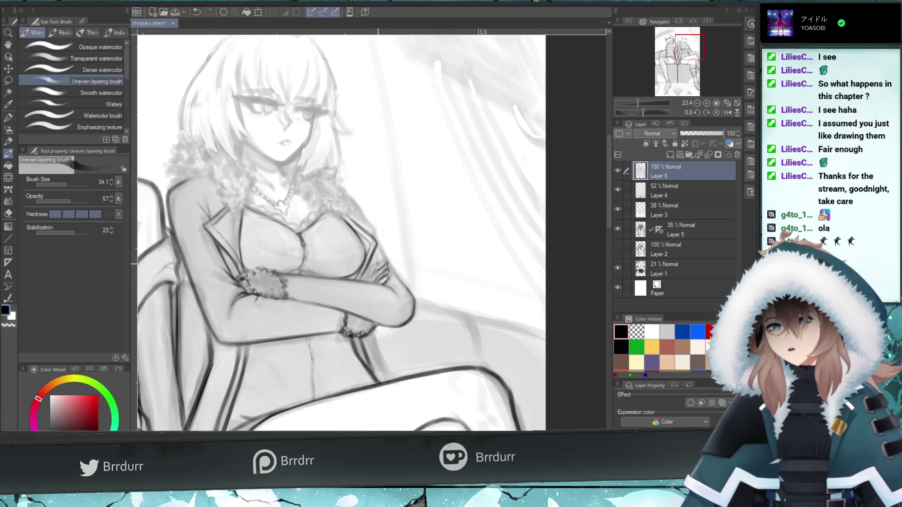
pyautogui.hotkey('ctrl', 'z')
pyautogui.hotkey('ctrl', 'y')
pyautogui.hotkey('ctrl', 'z')
pyautogui.hotkey('ctrl', 'y')
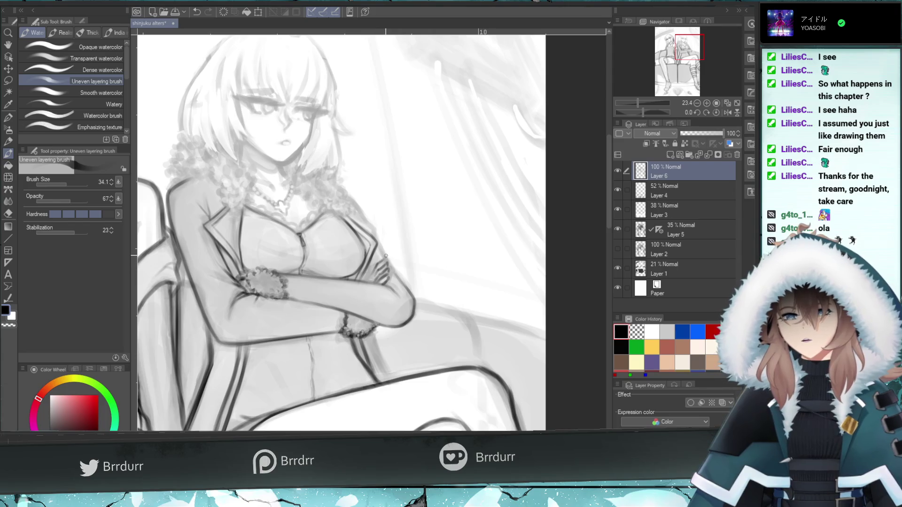
pyautogui.hotkey('ctrl', 'z')
pyautogui.hotkey('ctrl', 'y')
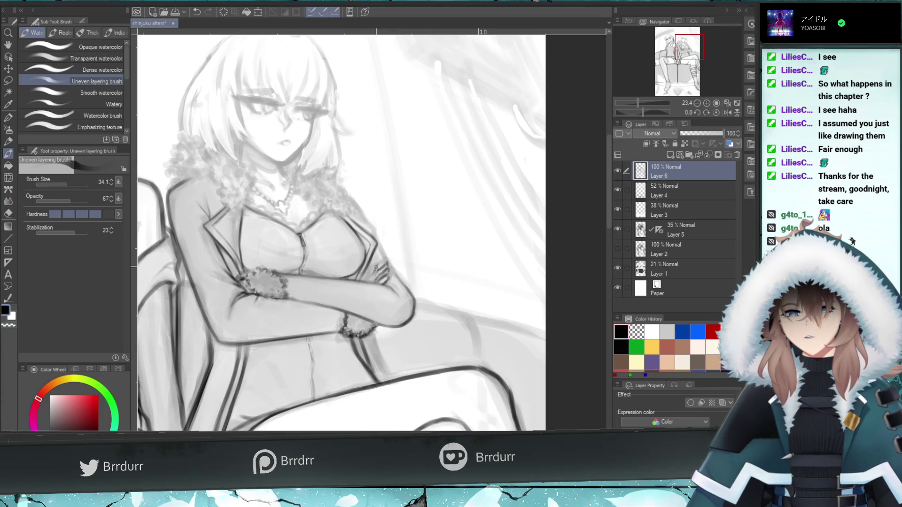
pyautogui.hotkey('ctrl', 'z')
pyautogui.hotkey('ctrl', 'y')
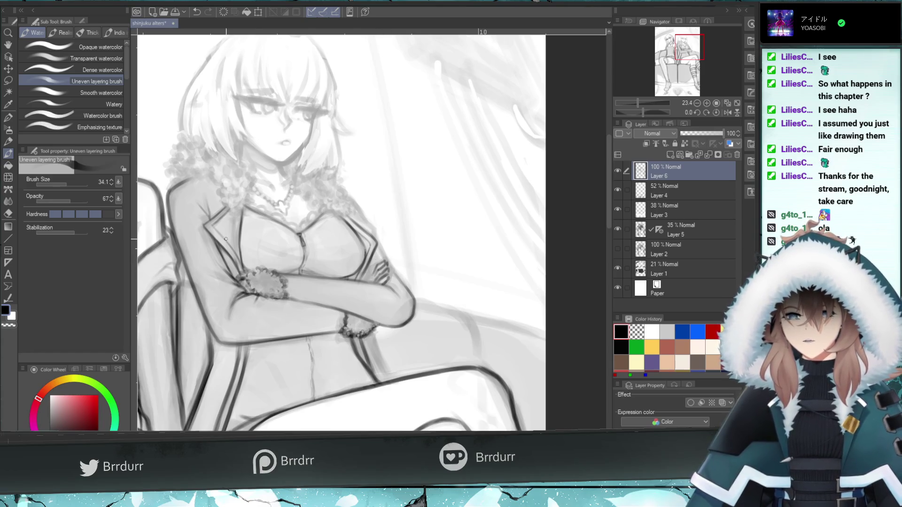
pyautogui.click(6, 214)
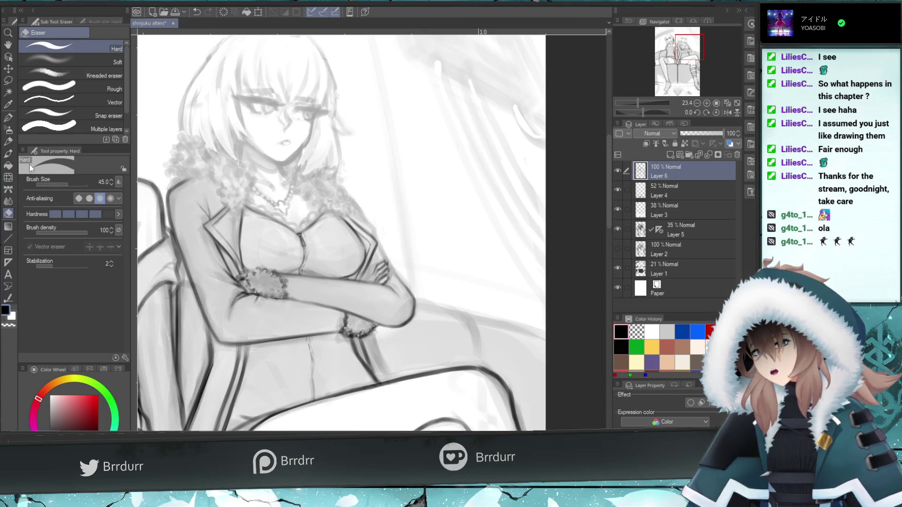
# Return to the watercolour brush and try short strokes near the crossed hand
pyautogui.click(8, 154)
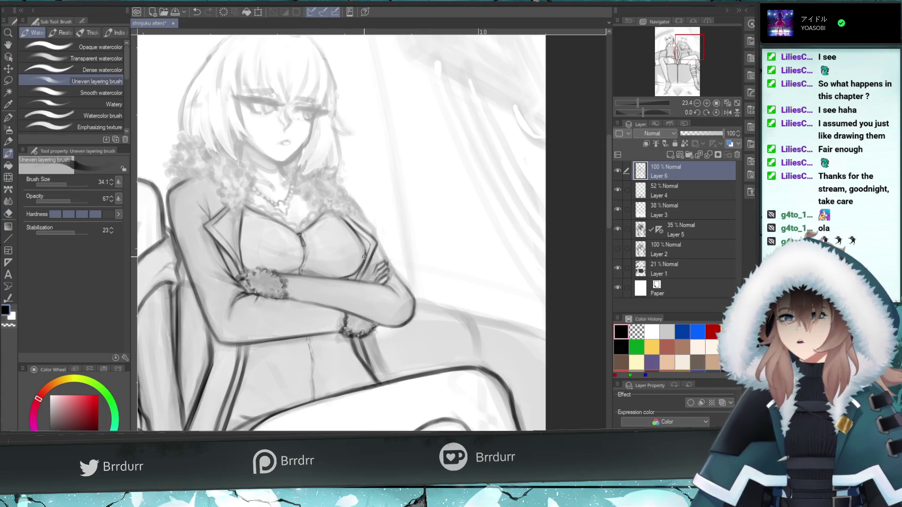
pyautogui.hotkey('ctrl', 'z')
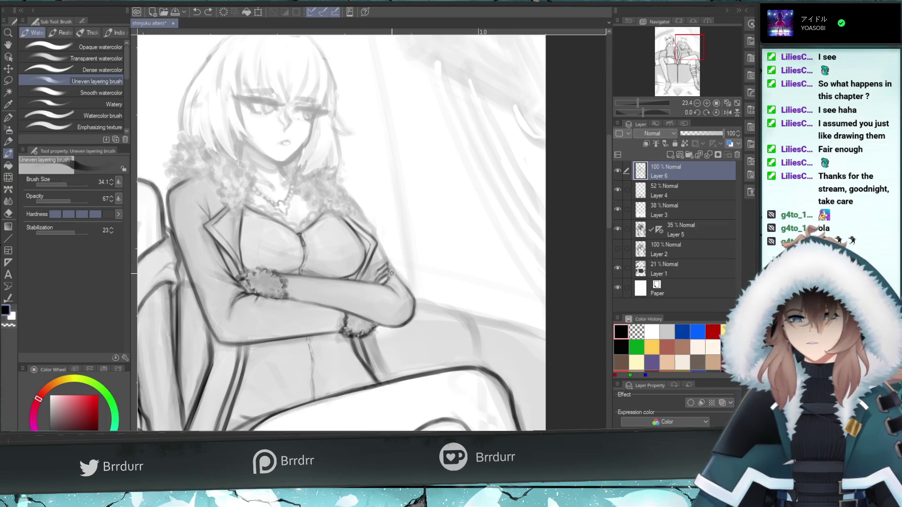
pyautogui.moveTo(371, 272); pyautogui.dragTo(380, 277)
pyautogui.hotkey('ctrl', 'z')
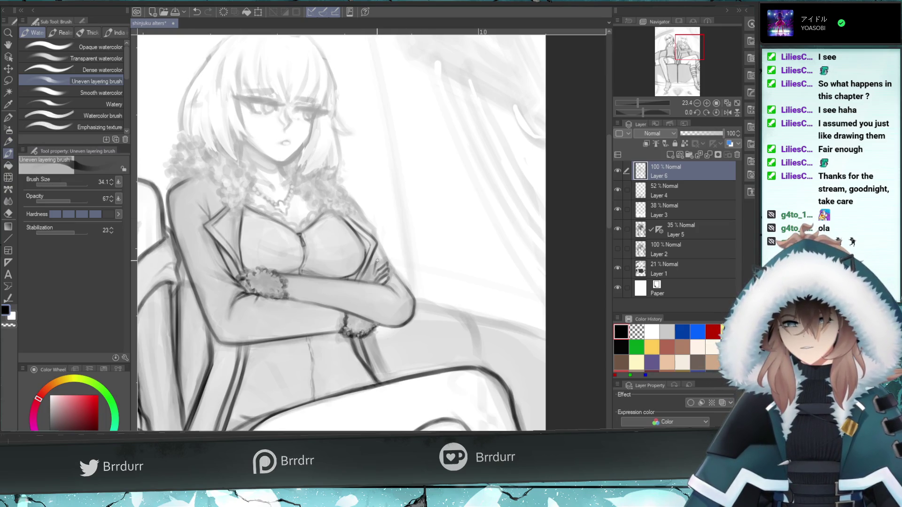
pyautogui.hotkey('ctrl', 'z')
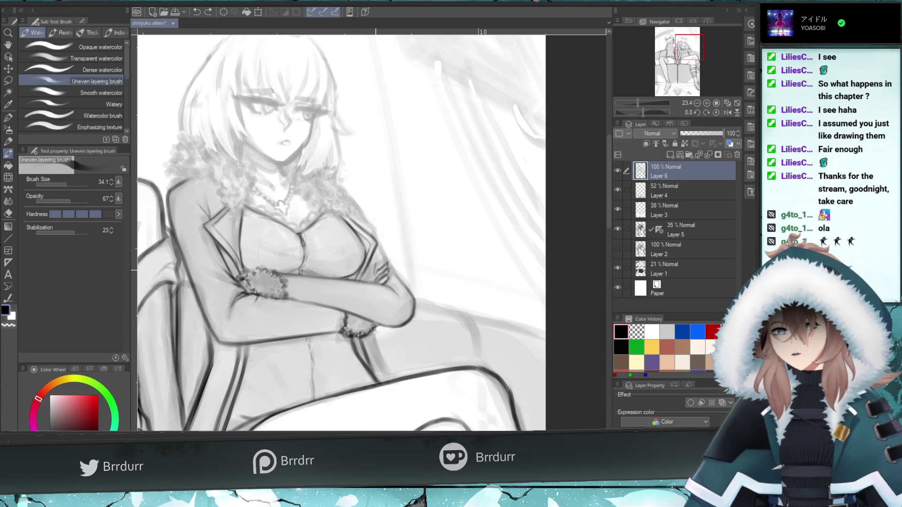
pyautogui.moveTo(372, 272)
pyautogui.mouseDown()
pyautogui.moveTo(378, 277)
pyautogui.moveTo(380, 264)
pyautogui.mouseUp()
pyautogui.hotkey('ctrl', 'z')
pyautogui.hotkey('ctrl', 'z')
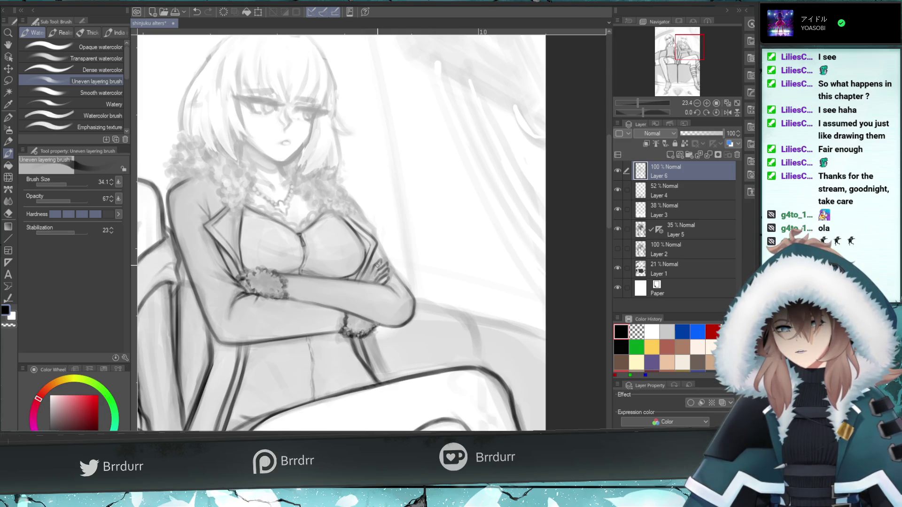
# Repaint shading on the crossed hands, undoing and retrying each short stroke
pyautogui.moveTo(378, 269); pyautogui.dragTo(374, 273)
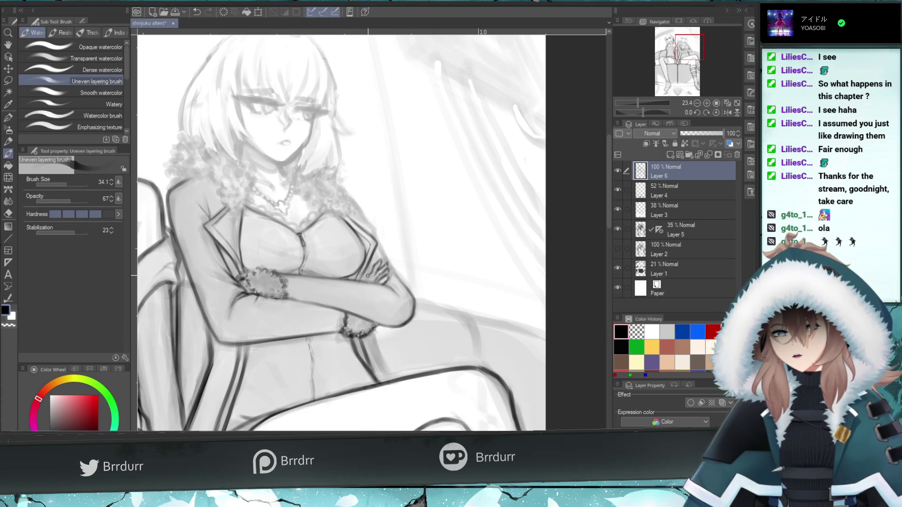
pyautogui.hotkey('ctrl', 'z')
pyautogui.moveTo(374, 270); pyautogui.dragTo(365, 278)
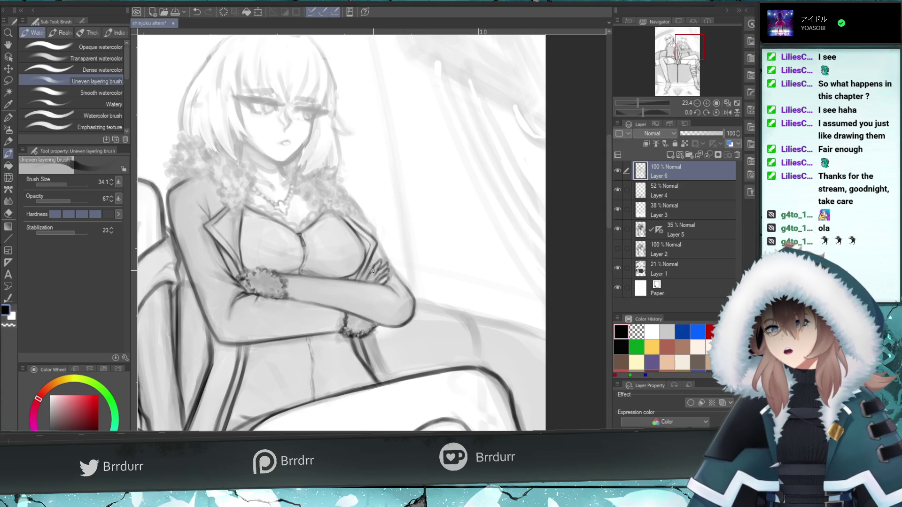
pyautogui.hotkey('ctrl', 'z')
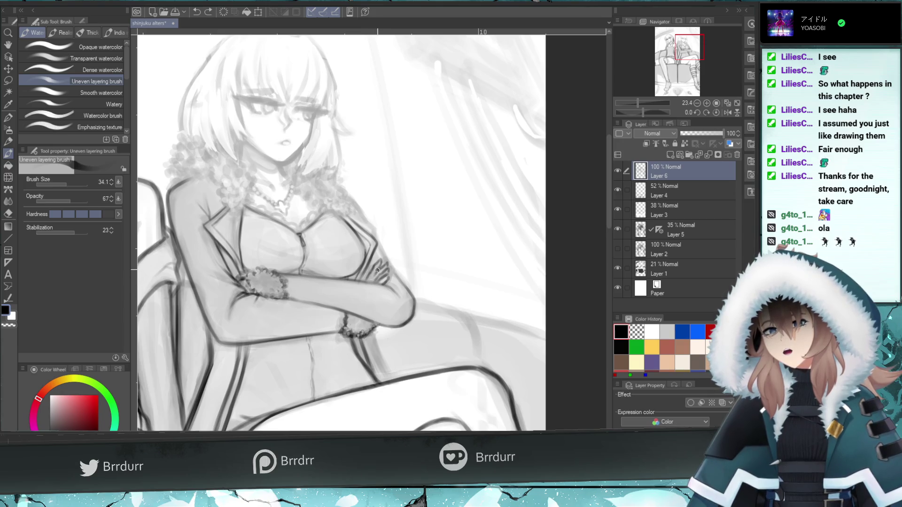
pyautogui.hotkey('ctrl', 'z')
pyautogui.moveTo(365, 283); pyautogui.dragTo(369, 281)
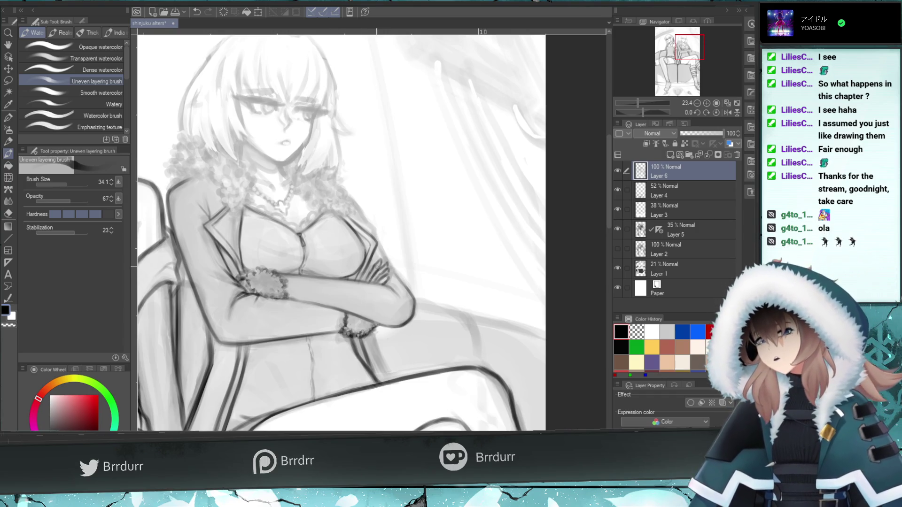
pyautogui.hotkey('ctrl', 'z')
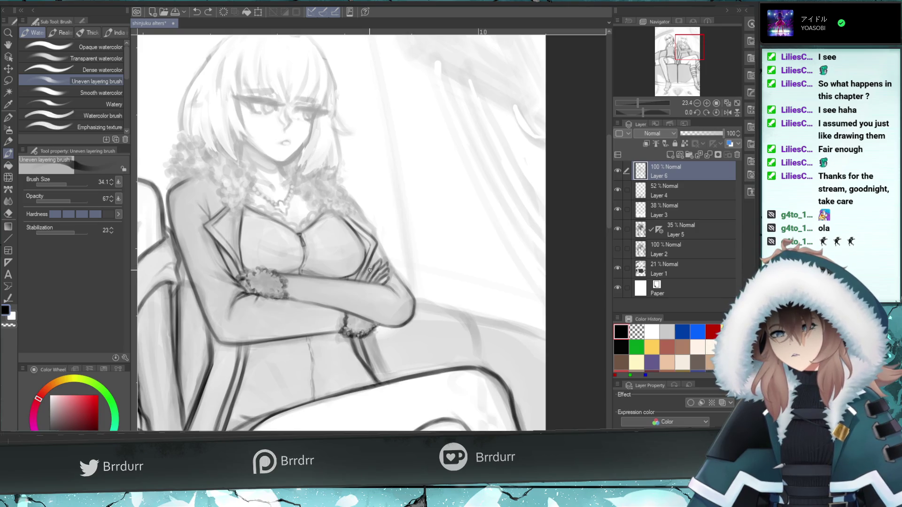
pyautogui.moveTo(362, 273); pyautogui.dragTo(371, 263)
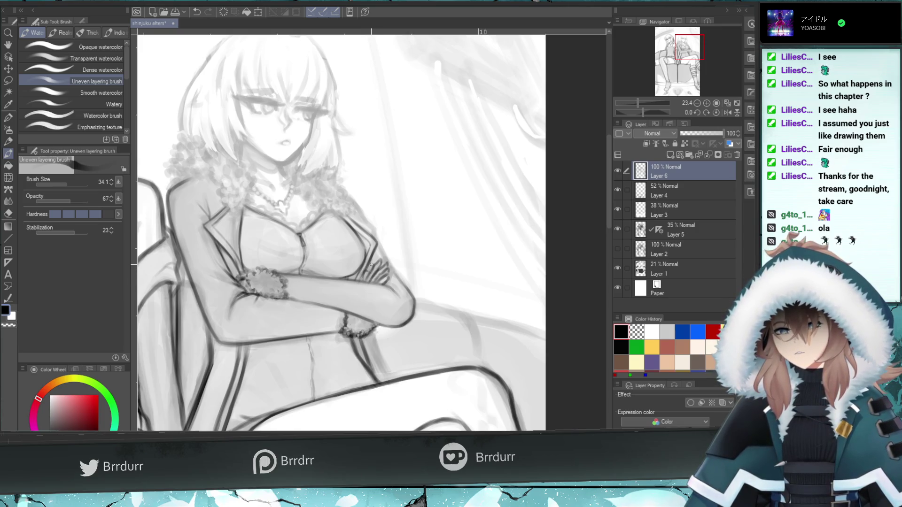
pyautogui.hotkey('ctrl', 'z')
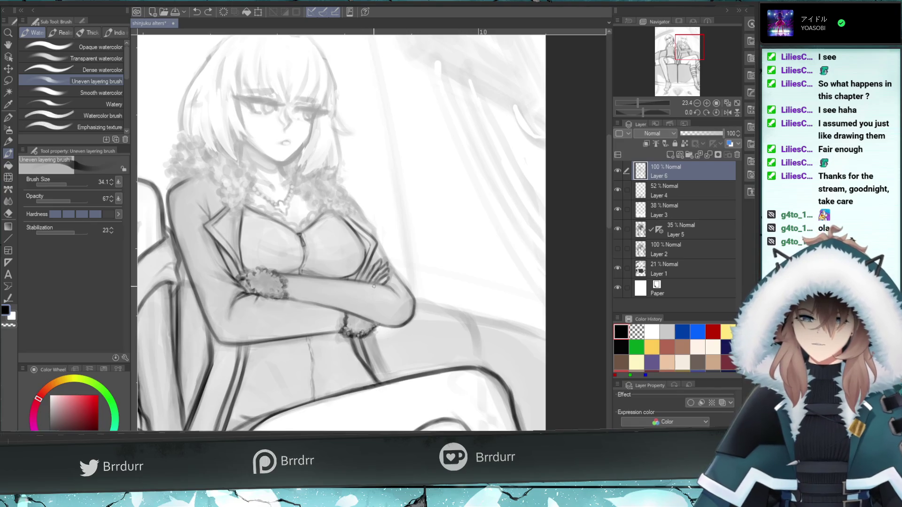
pyautogui.moveTo(366, 277); pyautogui.dragTo(374, 258)
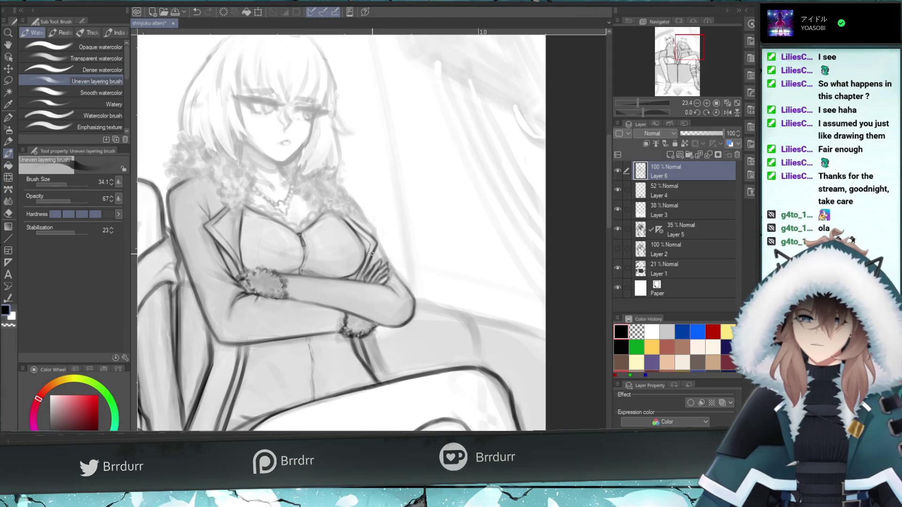
# Erase briefly, then try a stroke over the arms and toggle it to compare
pyautogui.press('e')
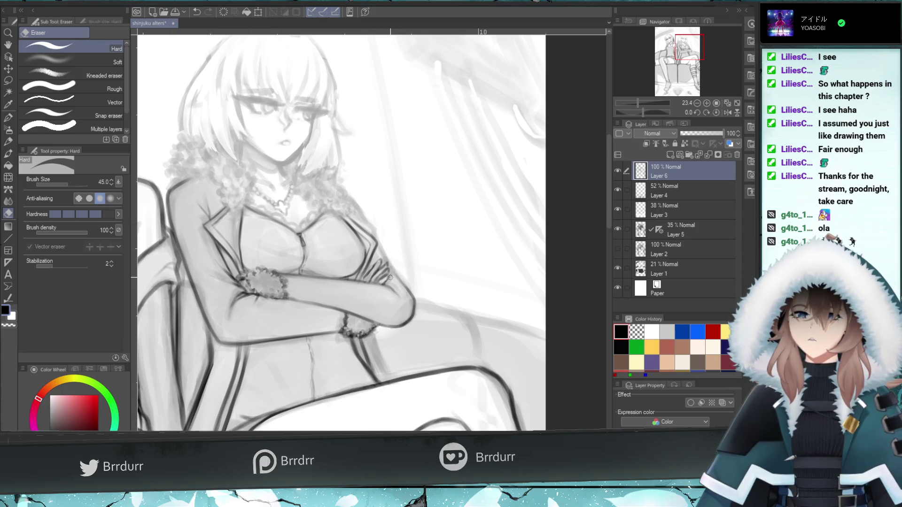
pyautogui.click(7, 152)
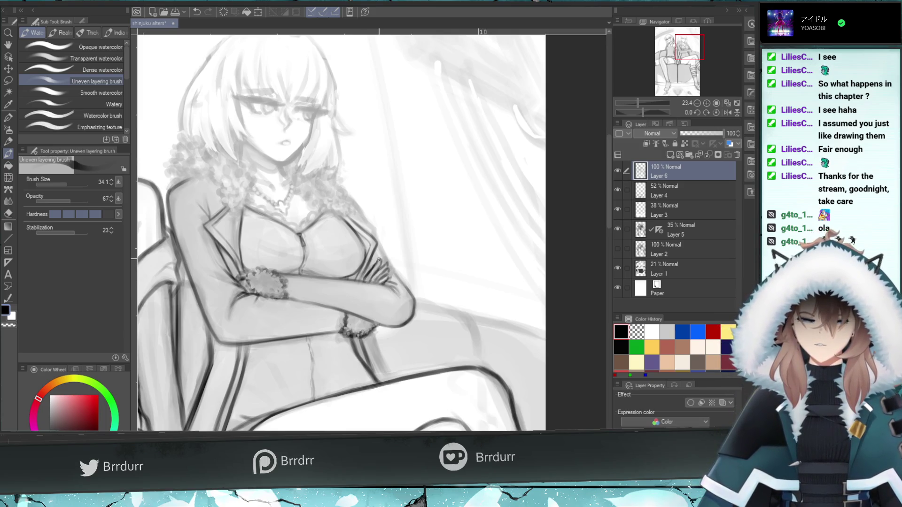
pyautogui.hotkey('ctrl', 'z')
pyautogui.moveTo(371, 276); pyautogui.dragTo(380, 260)
pyautogui.hotkey('ctrl', 'z')
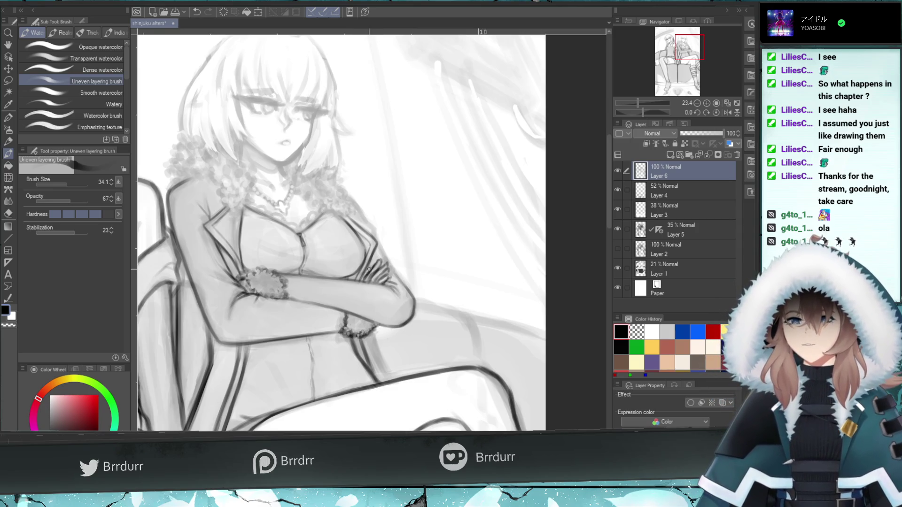
pyautogui.hotkey('ctrl', 'z')
pyautogui.hotkey('ctrl', 'y')
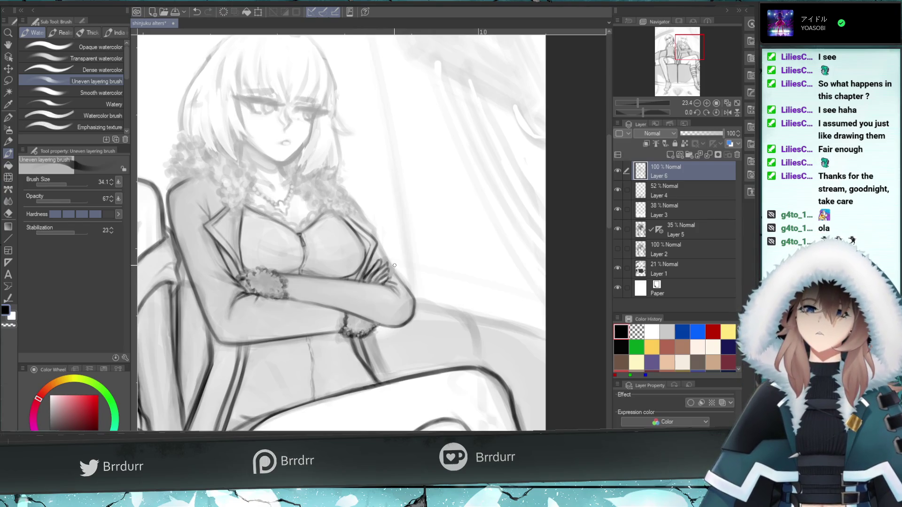
pyautogui.hotkey('ctrl', 'z')
pyautogui.hotkey('ctrl', 'y')
pyautogui.hotkey('ctrl', 'z')
pyautogui.hotkey('ctrl', 'y')
pyautogui.hotkey('ctrl', 'z')
pyautogui.hotkey('ctrl', 'y')
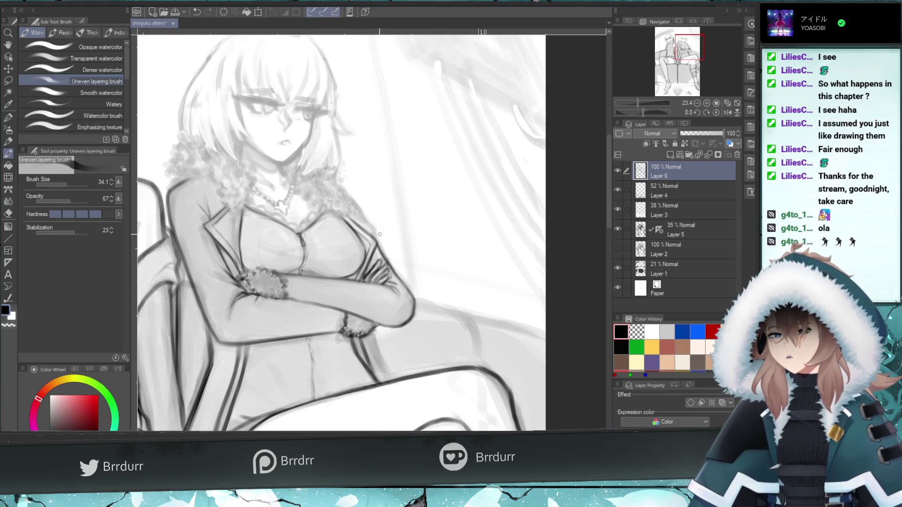
pyautogui.hotkey('ctrl', 'z')
pyautogui.hotkey('ctrl', 'y')
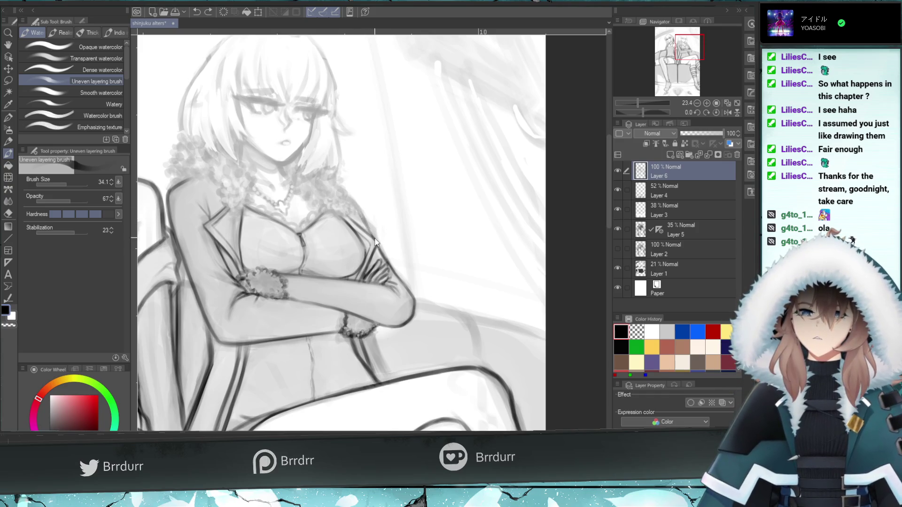
# Draw a dark line up the upper arm to the shoulder
pyautogui.moveTo(367, 225); pyautogui.dragTo(341, 190)
pyautogui.hotkey('ctrl', 'z')
pyautogui.hotkey('ctrl', 'z')
pyautogui.hotkey('ctrl', 'z')
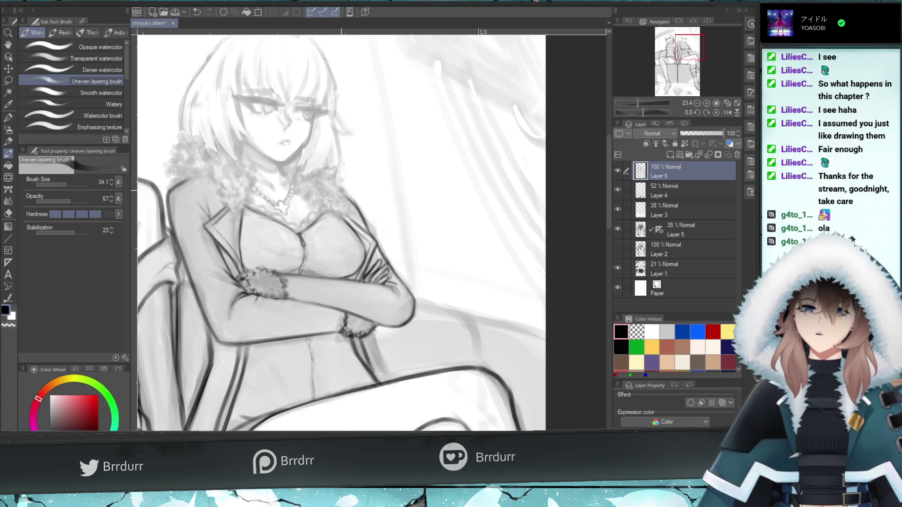
pyautogui.hotkey('ctrl', 'z')
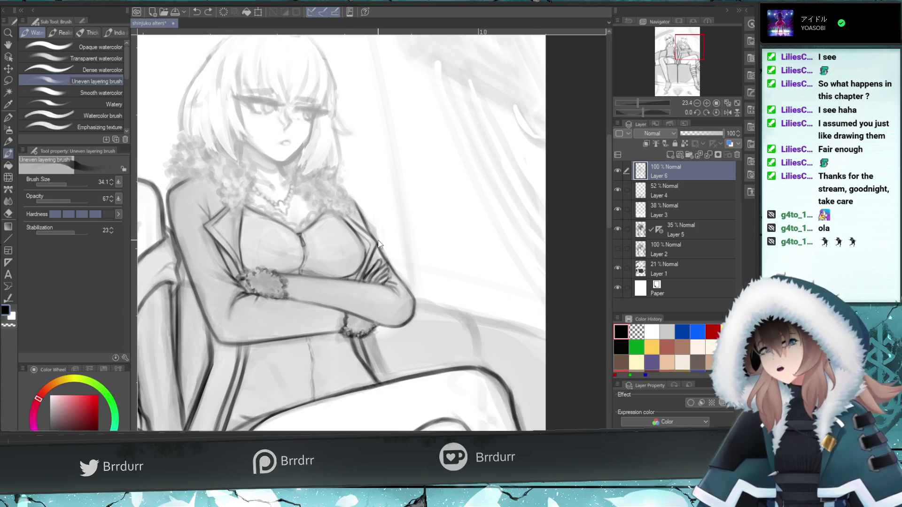
pyautogui.moveTo(377, 243); pyautogui.dragTo(345, 194)
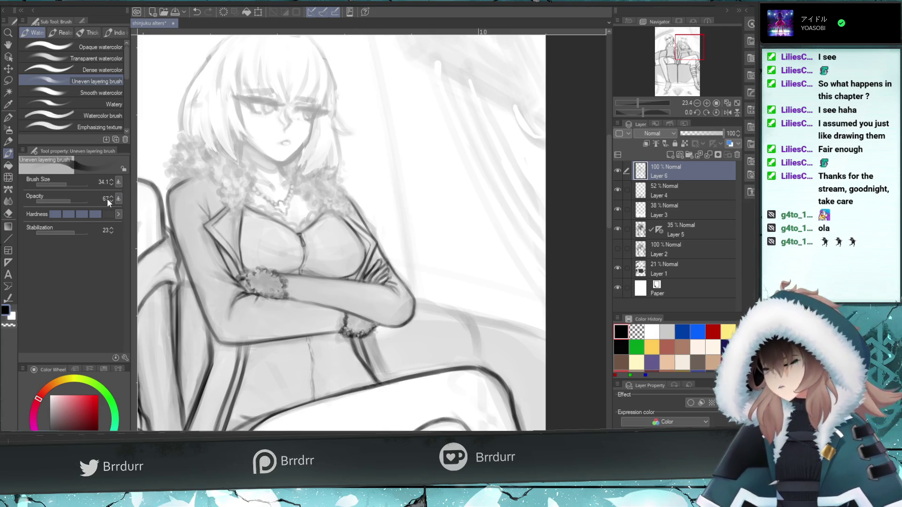
# Resize the watercolour brush to 59.4, then 45, then 31.1 while shading collar and cuffs
pyautogui.click(70, 185)
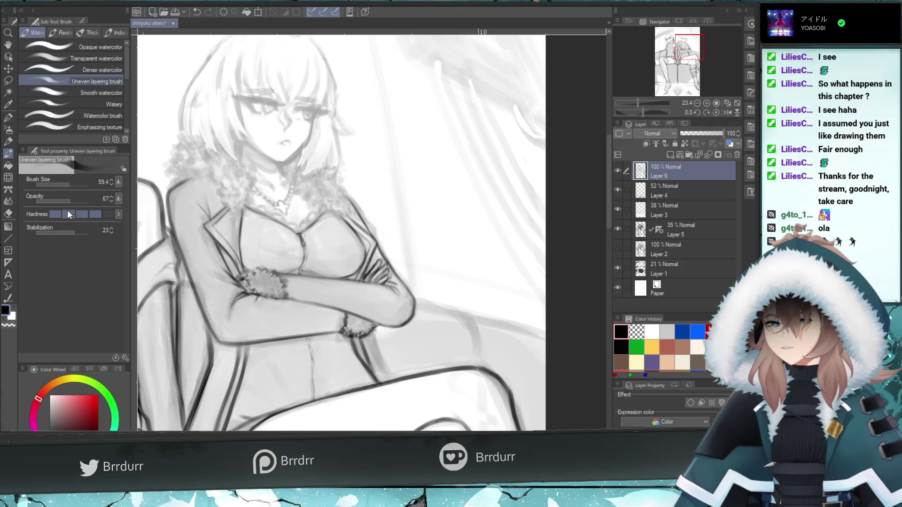
pyautogui.moveTo(69, 183); pyautogui.dragTo(68, 183)
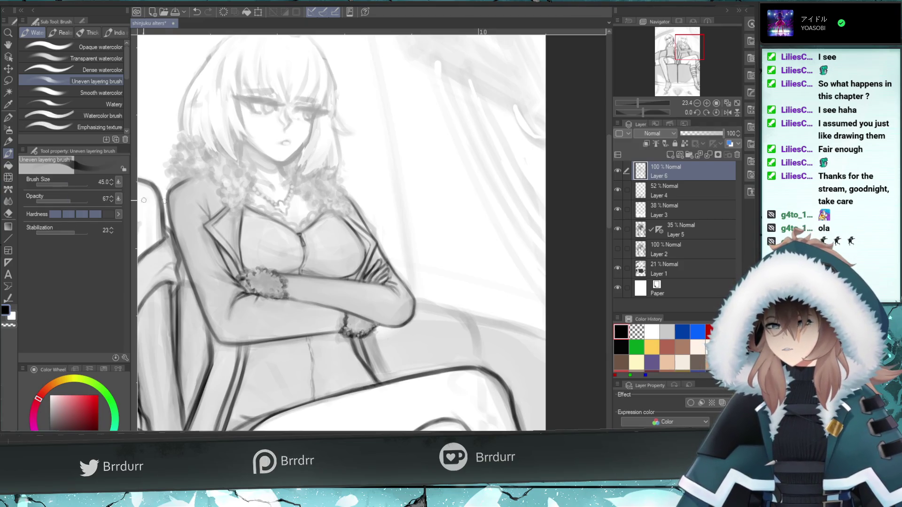
pyautogui.click(66, 184)
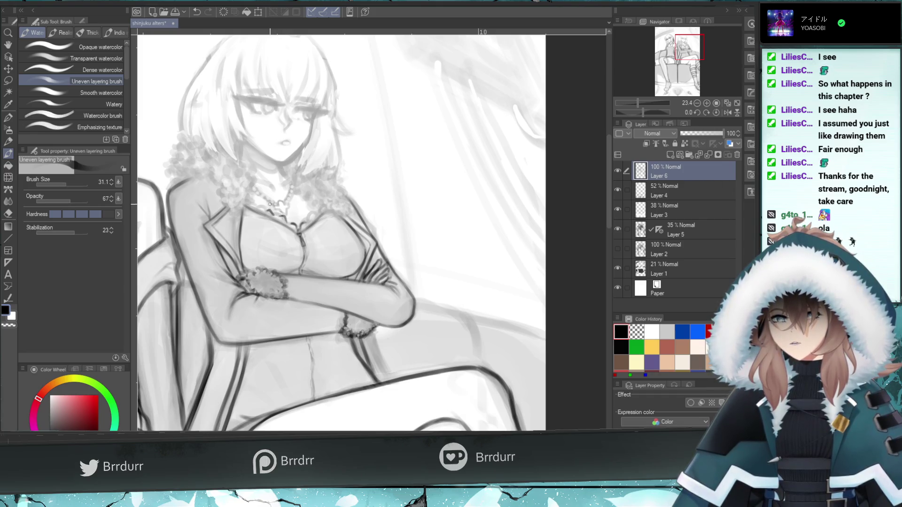
# Undo a stray mark and extend the collar line near the neck with short dark strokes
pyautogui.hotkey('ctrl', 'z')
pyautogui.click(258, 206)
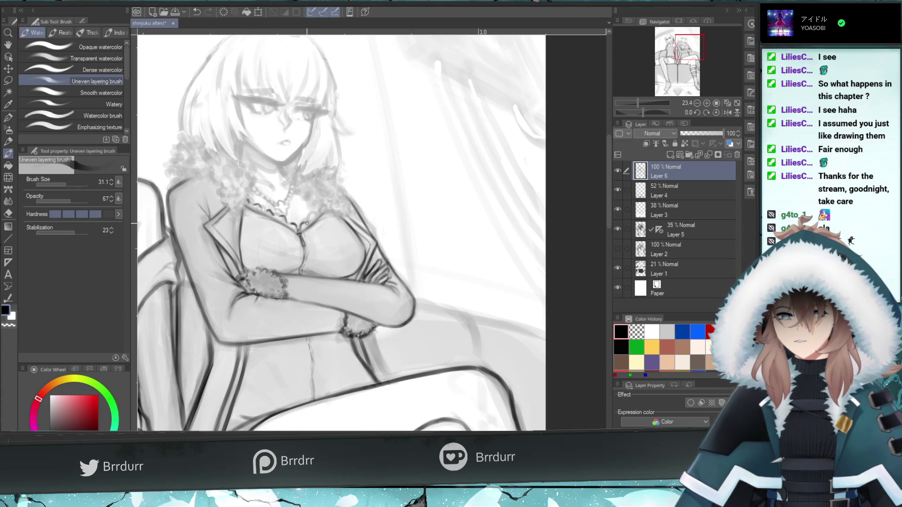
pyautogui.moveTo(310, 216); pyautogui.dragTo(314, 214)
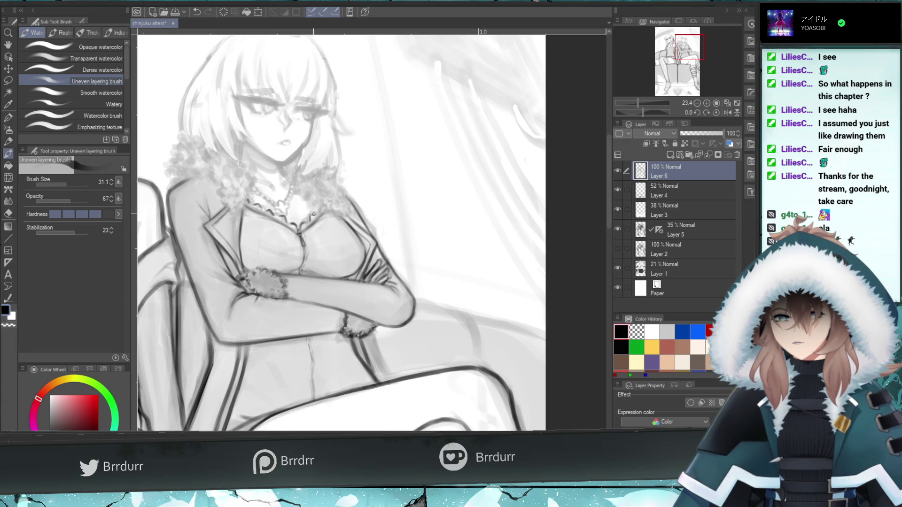
pyautogui.moveTo(317, 212); pyautogui.dragTo(322, 205)
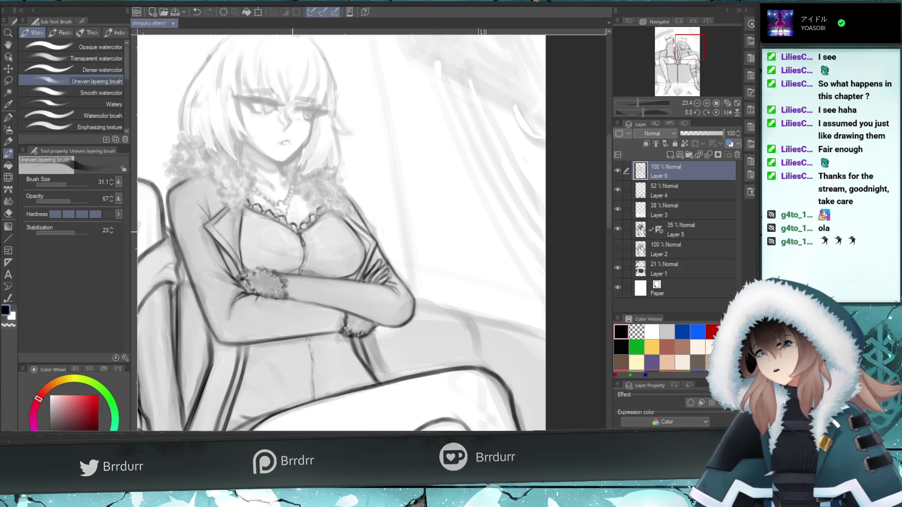
# Undo two strokes, set brush size 12.3 then 41.0, and darken the lower wrist fur
pyautogui.hotkey('ctrl', 'z')
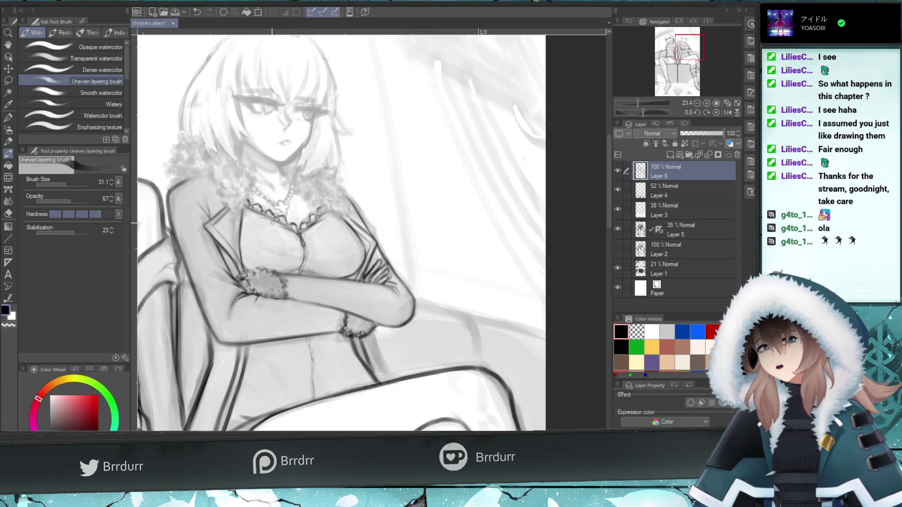
pyautogui.hotkey('ctrl', 'z')
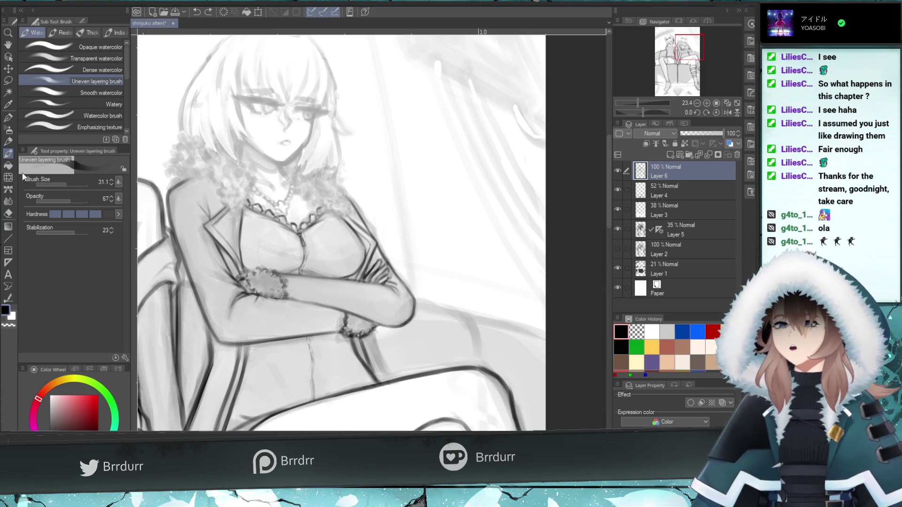
pyautogui.click(61, 183)
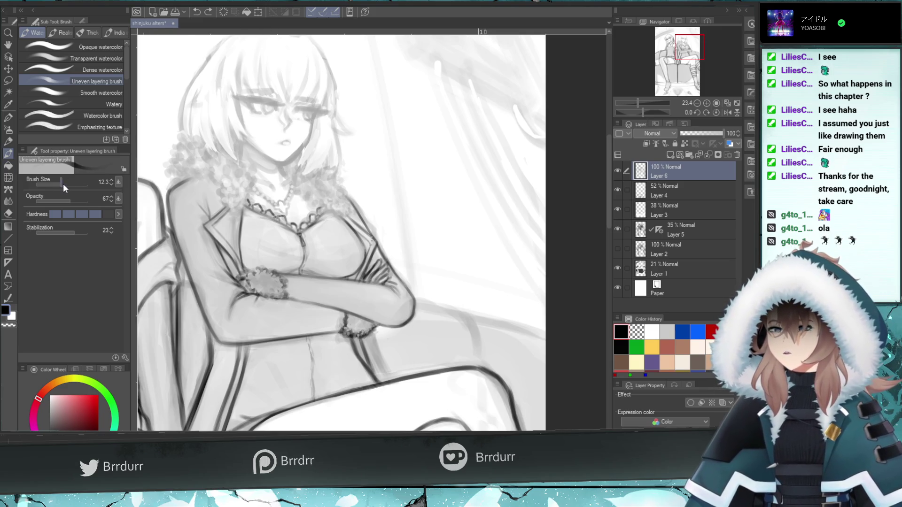
pyautogui.click(66, 184)
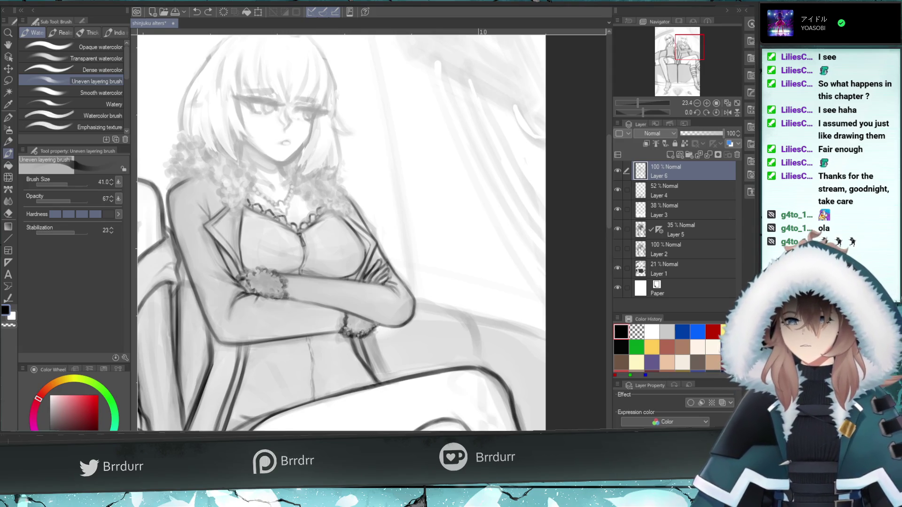
pyautogui.click(242, 208)
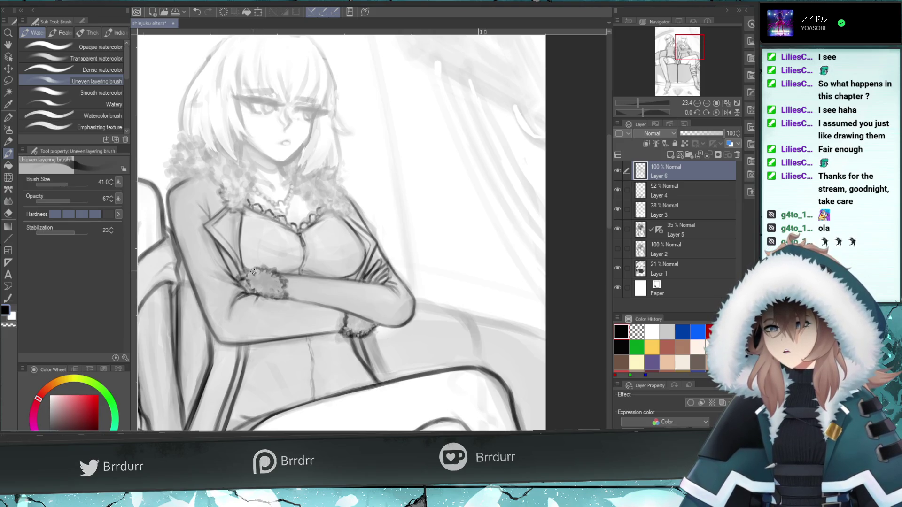
pyautogui.moveTo(273, 296); pyautogui.dragTo(261, 291)
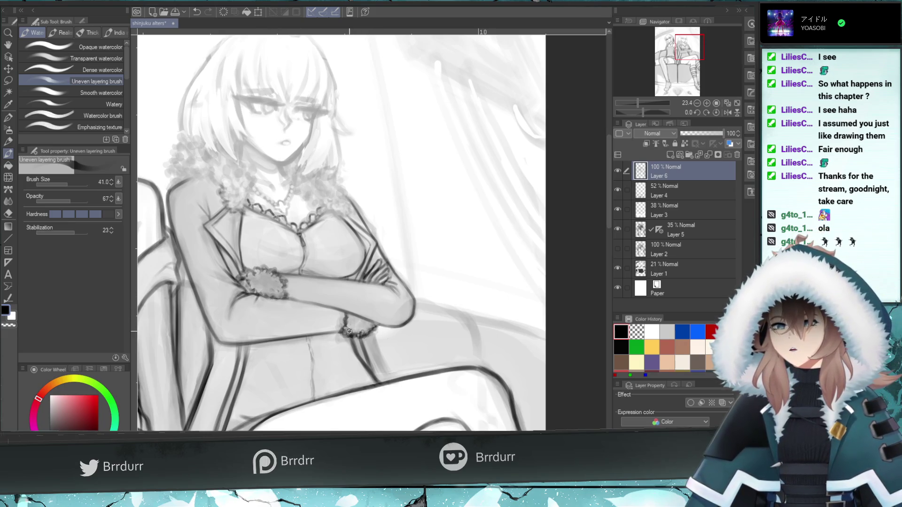
pyautogui.press('e')
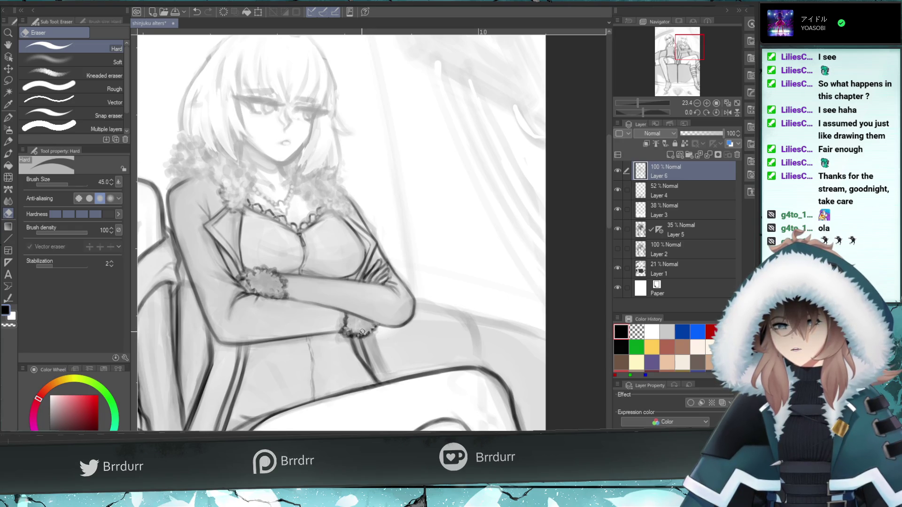
# Dab the Hard eraser on the lower wrist fur, undoing and retrying spots to clean the edge
pyautogui.click(363, 331)
pyautogui.hotkey('ctrl', 'z')
pyautogui.click(358, 329)
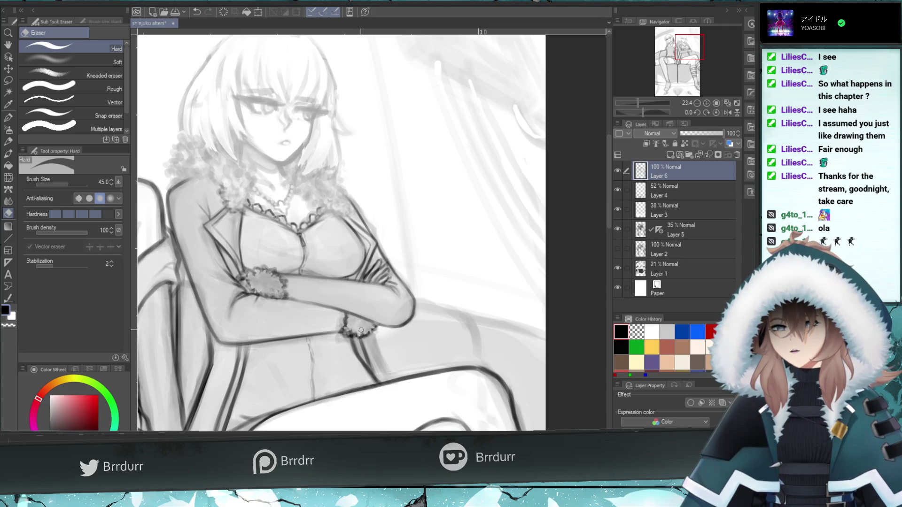
pyautogui.hotkey('ctrl', 'z')
pyautogui.click(359, 335)
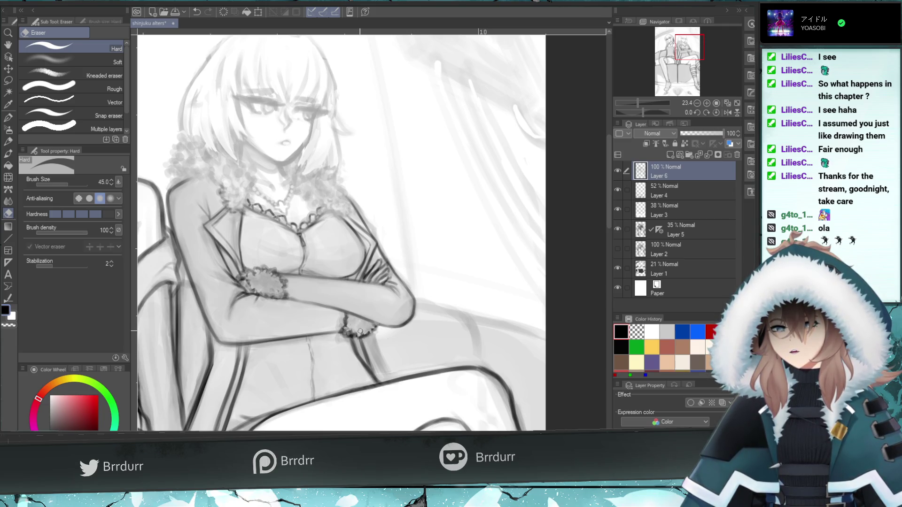
pyautogui.hotkey('ctrl', 'z')
pyautogui.click(359, 332)
pyautogui.click(358, 333)
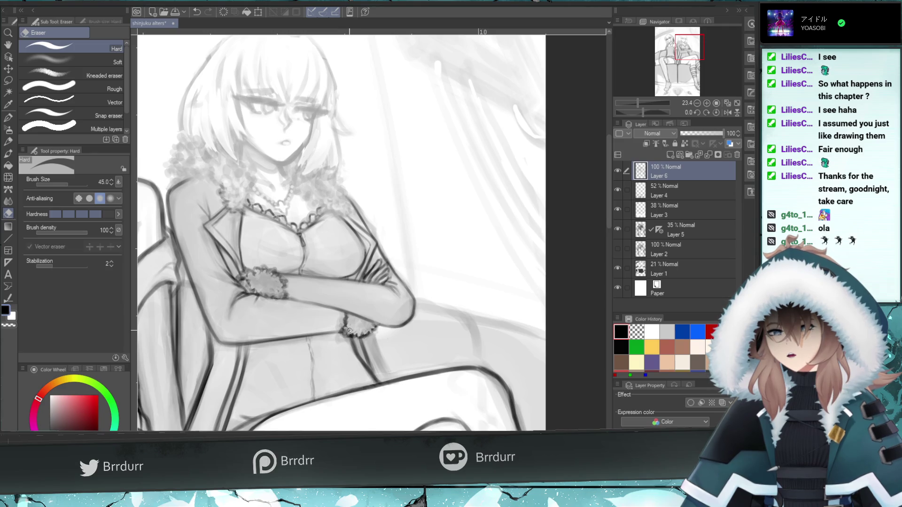
pyautogui.hotkey('ctrl', 'z')
pyautogui.click(347, 331)
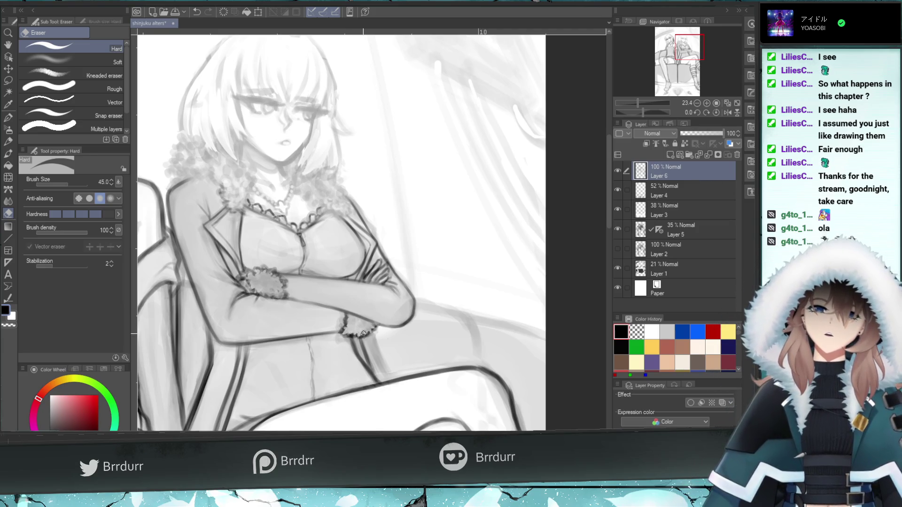
pyautogui.hotkey('ctrl', 'z')
pyautogui.click(362, 333)
pyautogui.hotkey('ctrl', 'z')
pyautogui.click(362, 329)
pyautogui.hotkey('ctrl', 'z')
pyautogui.click(362, 331)
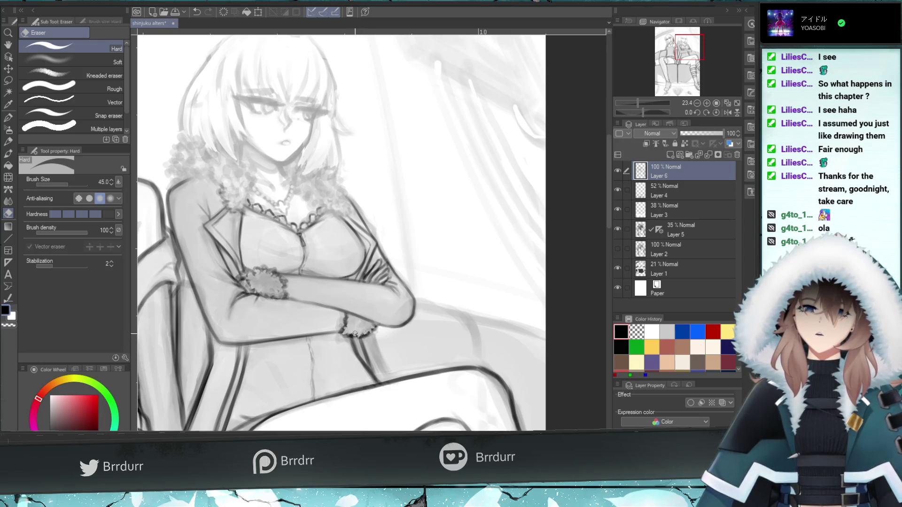
pyautogui.hotkey('ctrl', 'z')
pyautogui.click(356, 331)
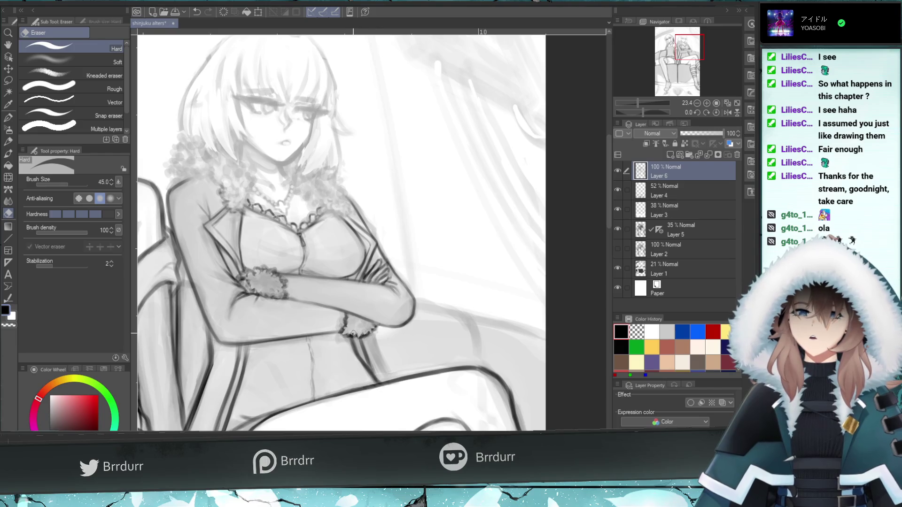
pyautogui.hotkey('ctrl', 'z')
pyautogui.click(353, 332)
pyautogui.hotkey('ctrl', 'z')
pyautogui.click(352, 334)
pyautogui.hotkey('ctrl', 'z')
pyautogui.click(349, 335)
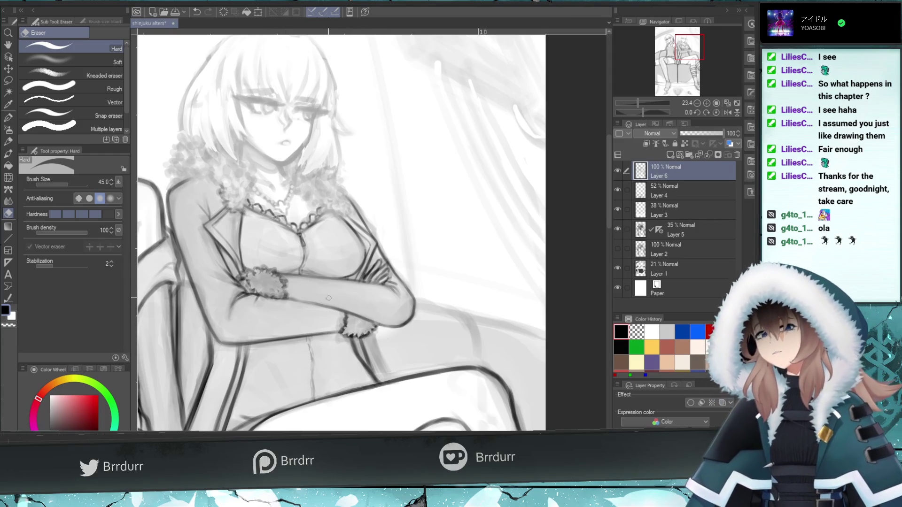
pyautogui.hotkey('ctrl', 'z')
pyautogui.click(347, 327)
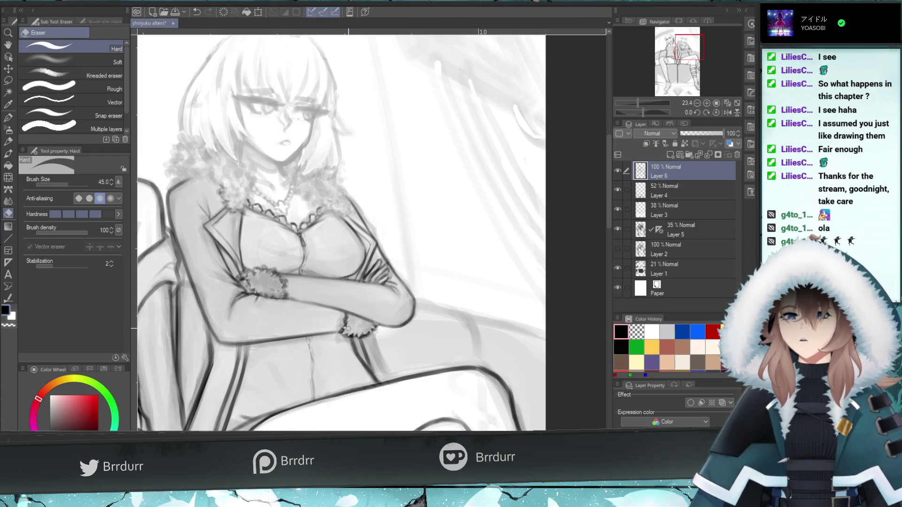
pyautogui.hotkey('ctrl', 'z')
pyautogui.click(350, 322)
pyautogui.hotkey('ctrl', 'z')
pyautogui.click(351, 321)
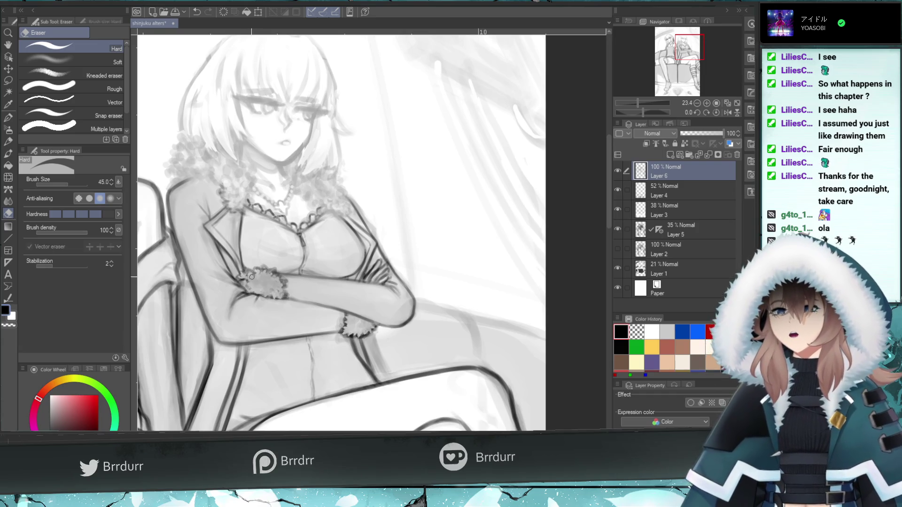
# Compare the wrist cuff with and without the erasure, keep it, and return to the Uneven layering brush
pyautogui.hotkey('ctrl', 'z')
pyautogui.hotkey('ctrl', 'y')
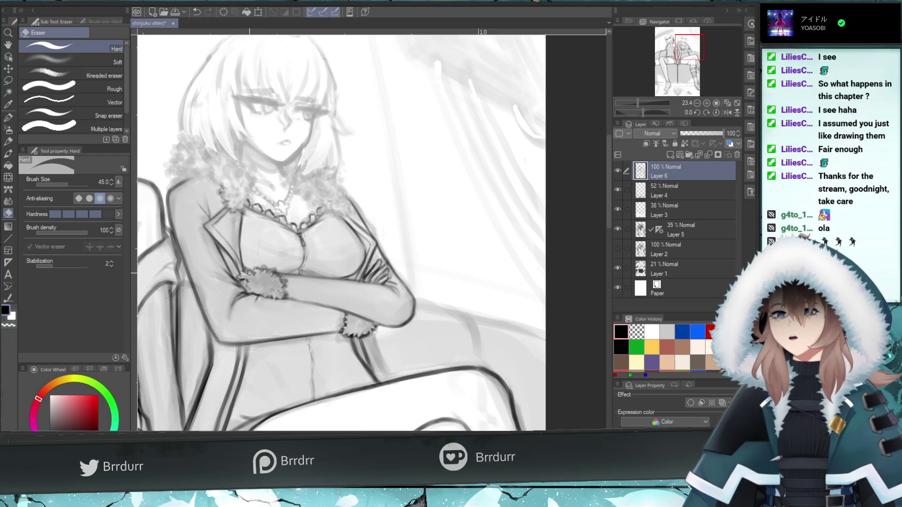
pyautogui.hotkey('ctrl', 'z')
pyautogui.hotkey('ctrl', 'y')
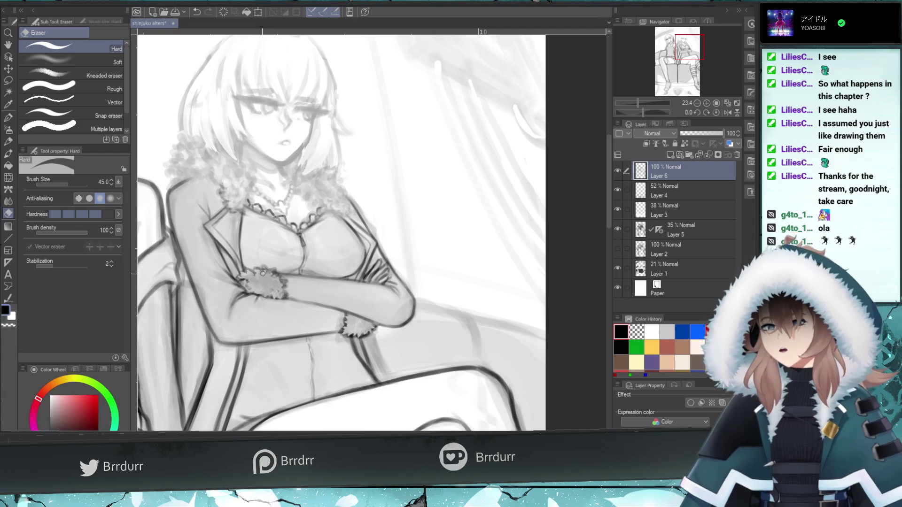
pyautogui.hotkey('ctrl', 'z')
pyautogui.hotkey('ctrl', 'y')
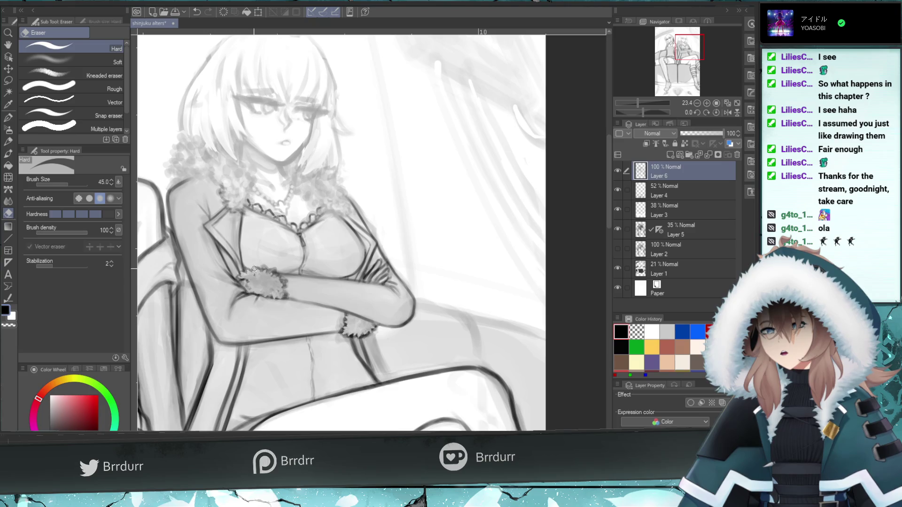
pyautogui.hotkey('ctrl', 'z')
pyautogui.hotkey('ctrl', 'y')
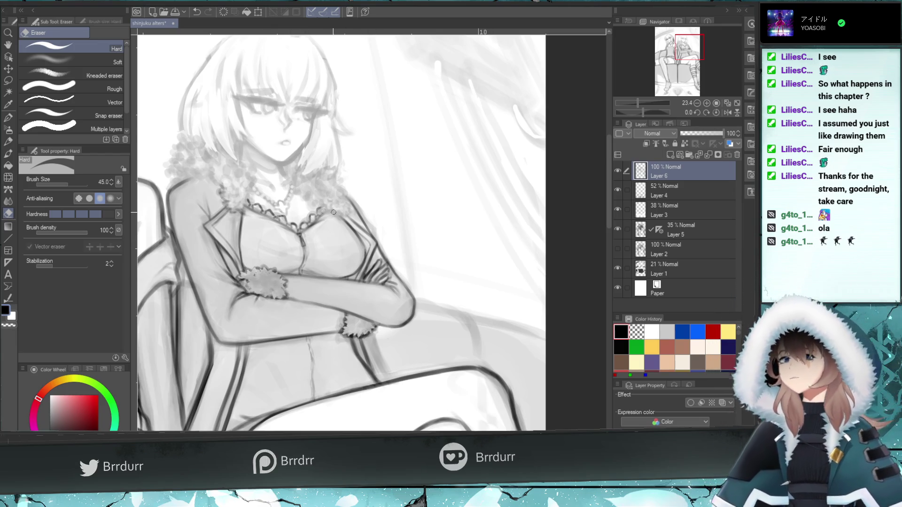
pyautogui.press('b')
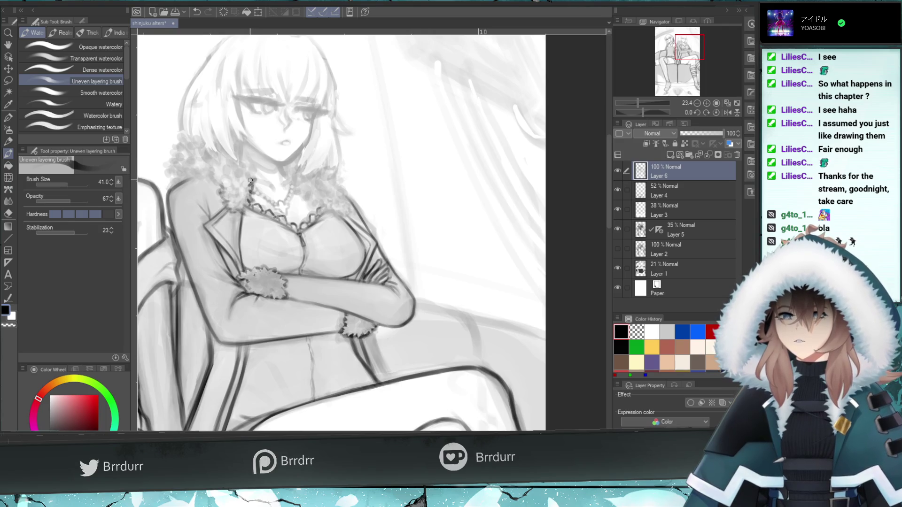
# Paint dark fur tufts down the left collar, undo a misplaced stroke, then add tufts along the right collar edge
pyautogui.moveTo(240, 162); pyautogui.dragTo(248, 176)
pyautogui.moveTo(248, 207)
pyautogui.mouseDown()
pyautogui.moveTo(232, 213)
pyautogui.moveTo(213, 181)
pyautogui.moveTo(224, 187)
pyautogui.moveTo(205, 175)
pyautogui.moveTo(172, 185)
pyautogui.moveTo(197, 173)
pyautogui.moveTo(172, 172)
pyautogui.moveTo(184, 154)
pyautogui.moveTo(213, 150)
pyautogui.moveTo(184, 148)
pyautogui.moveTo(193, 150)
pyautogui.moveTo(175, 156)
pyautogui.moveTo(176, 177)
pyautogui.mouseUp()
pyautogui.hotkey('ctrl', 'z')
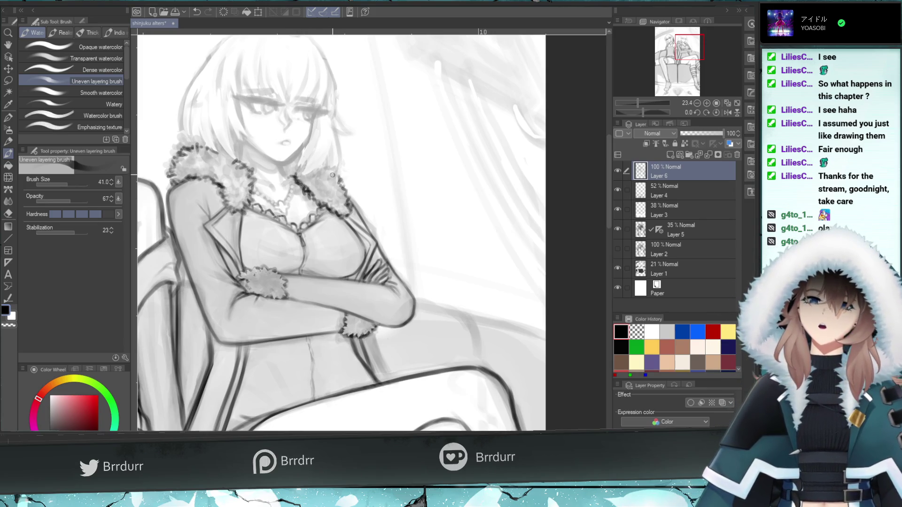
pyautogui.moveTo(319, 172); pyautogui.dragTo(333, 164)
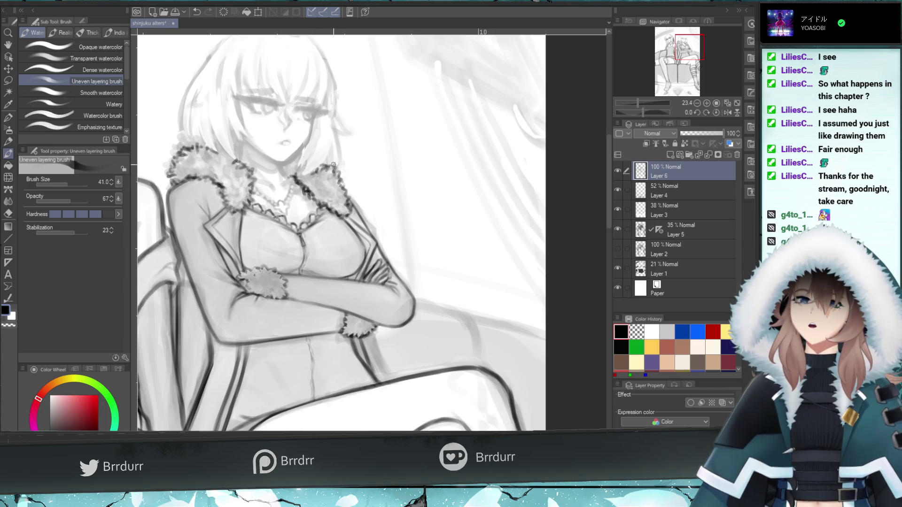
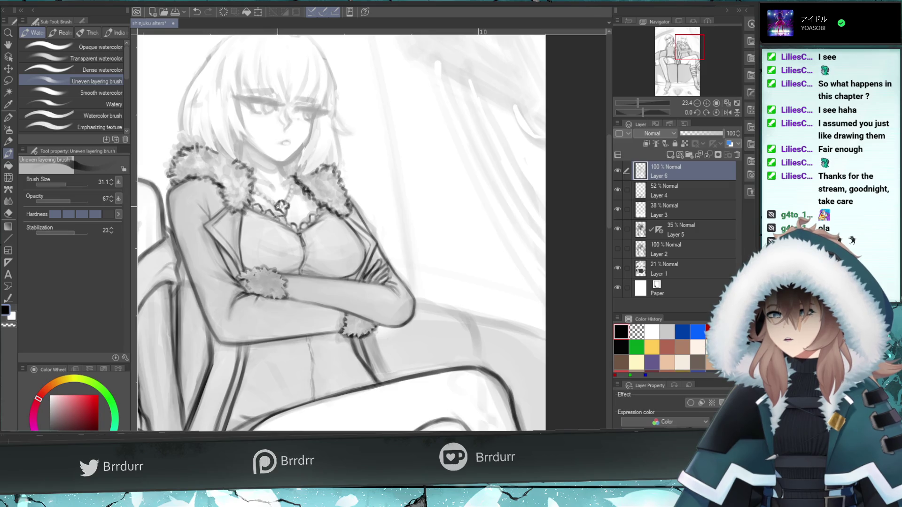
# Touch up the fur-collared woman's upper body on Layer 6, alternating hard eraser and watercolor brush, then set brush size 41
pyautogui.click(7, 213)
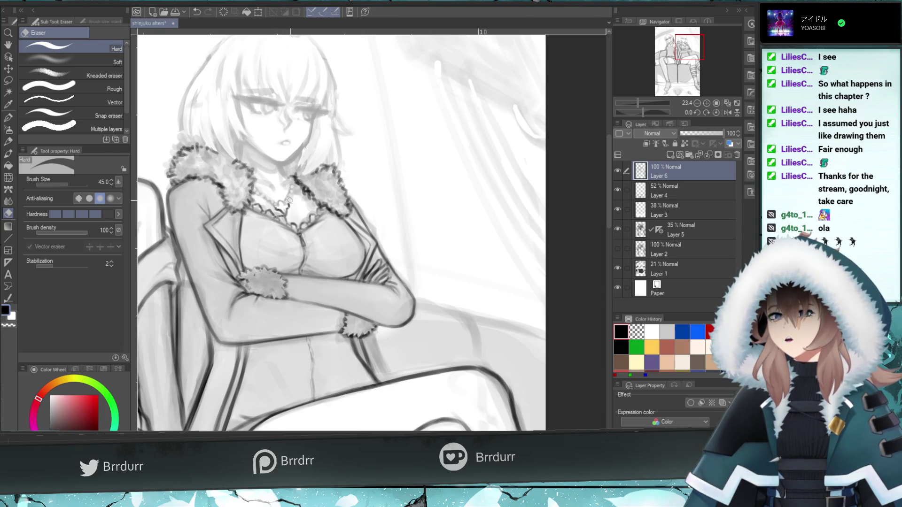
pyautogui.press('b')
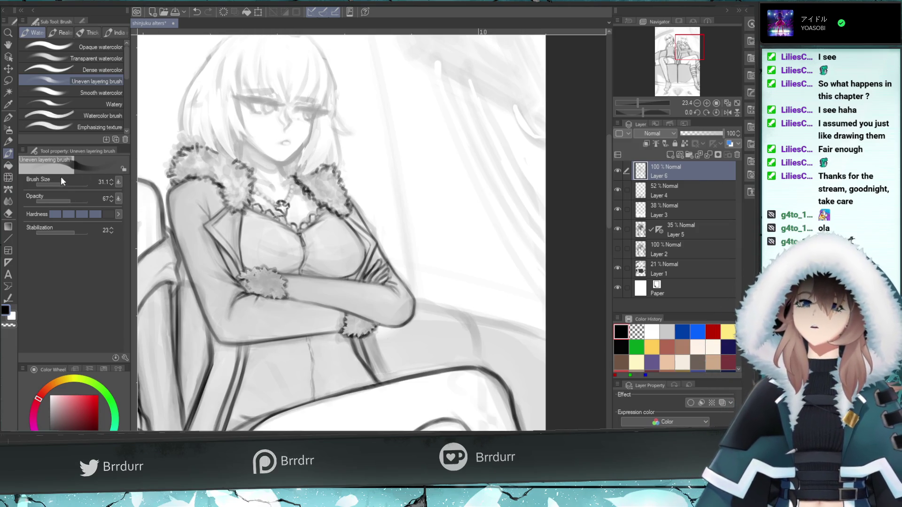
pyautogui.click(8, 212)
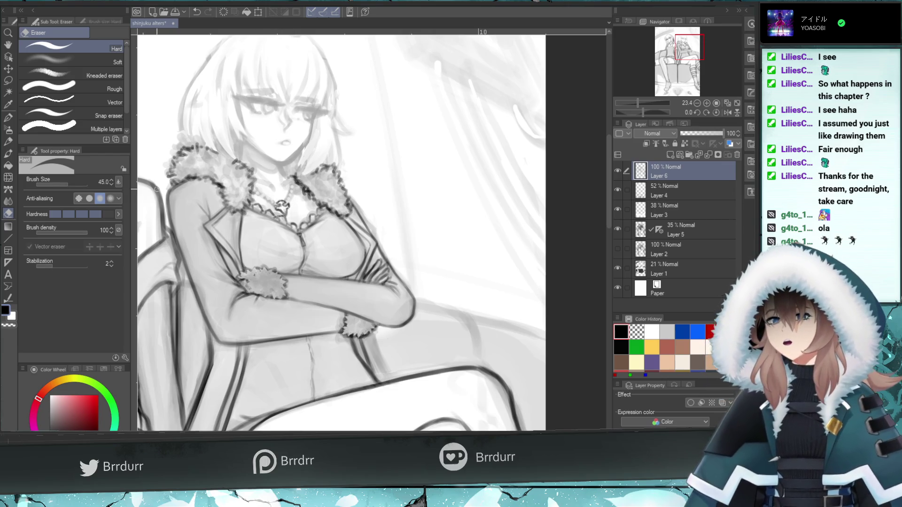
pyautogui.click(8, 153)
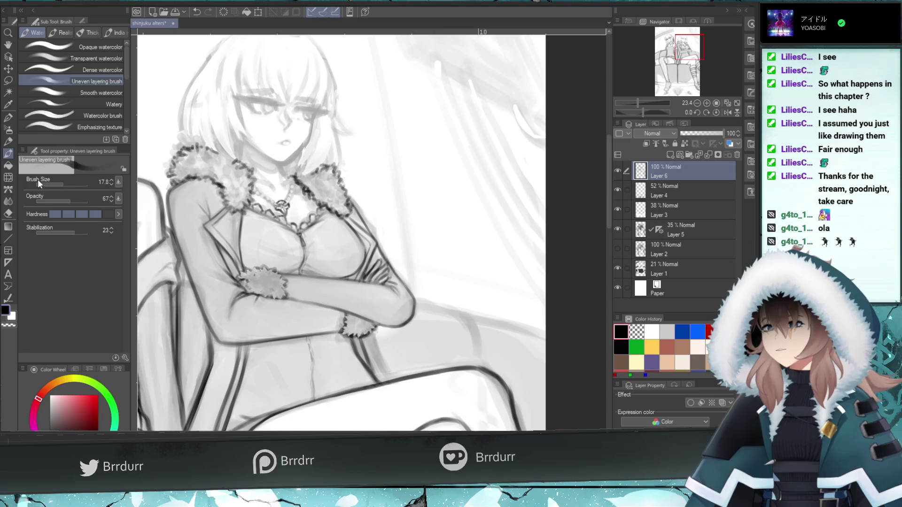
pyautogui.moveTo(66, 182); pyautogui.dragTo(68, 182)
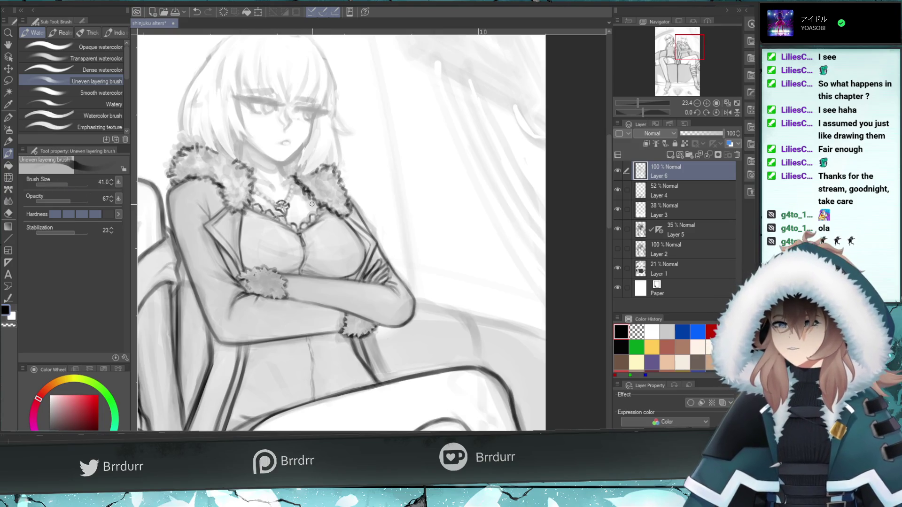
# Repaint around the necklace with broader watercolor strokes, undoing and redoing strokes to compare them
pyautogui.hotkey('ctrl', 'z')
pyautogui.moveTo(319, 209)
pyautogui.mouseDown()
pyautogui.moveTo(331, 220)
pyautogui.moveTo(319, 221)
pyautogui.moveTo(328, 212)
pyautogui.mouseUp()
pyautogui.hotkey('ctrl', 'z')
pyautogui.hotkey('ctrl', 'z')
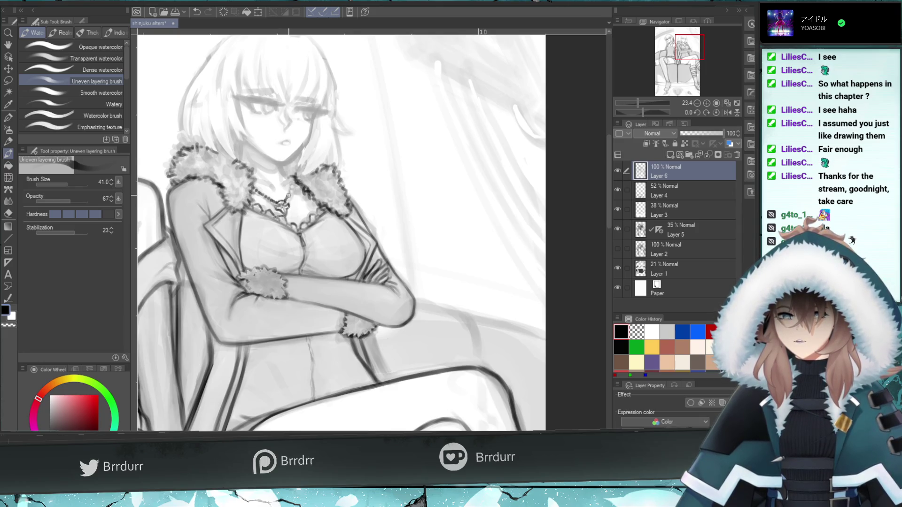
pyautogui.hotkey('ctrl', 'z')
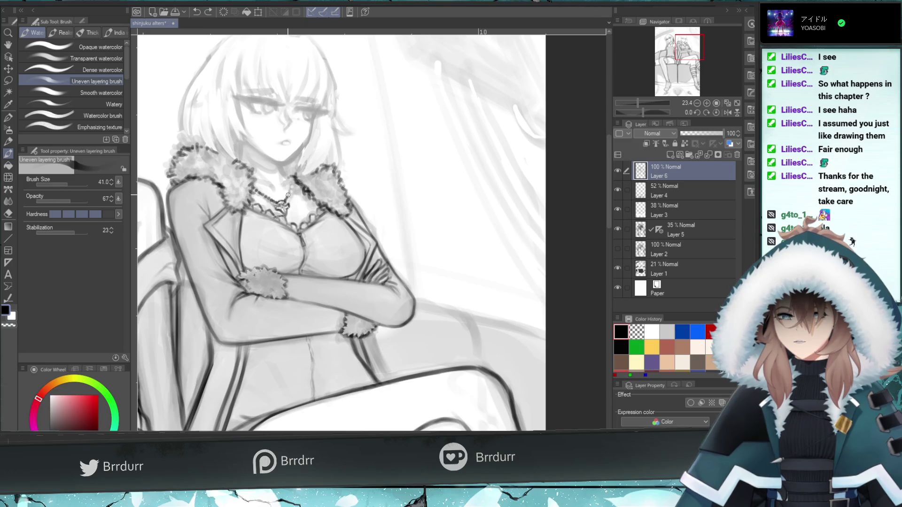
pyautogui.hotkey('ctrl', 'y')
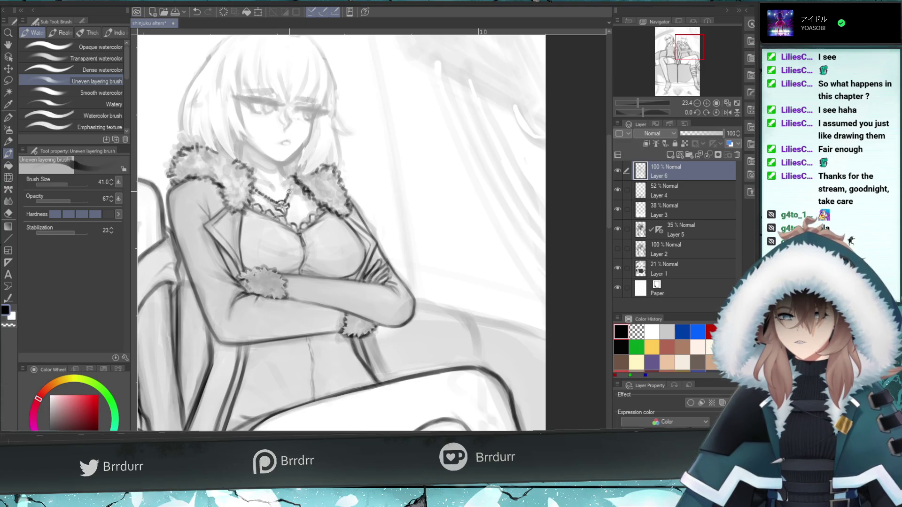
pyautogui.hotkey('ctrl', 'z')
pyautogui.hotkey('ctrl', 'y')
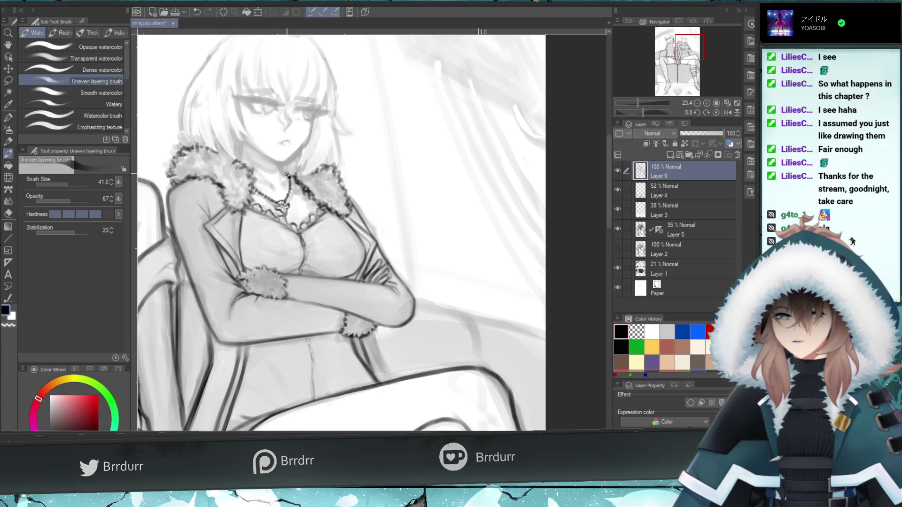
pyautogui.click(8, 213)
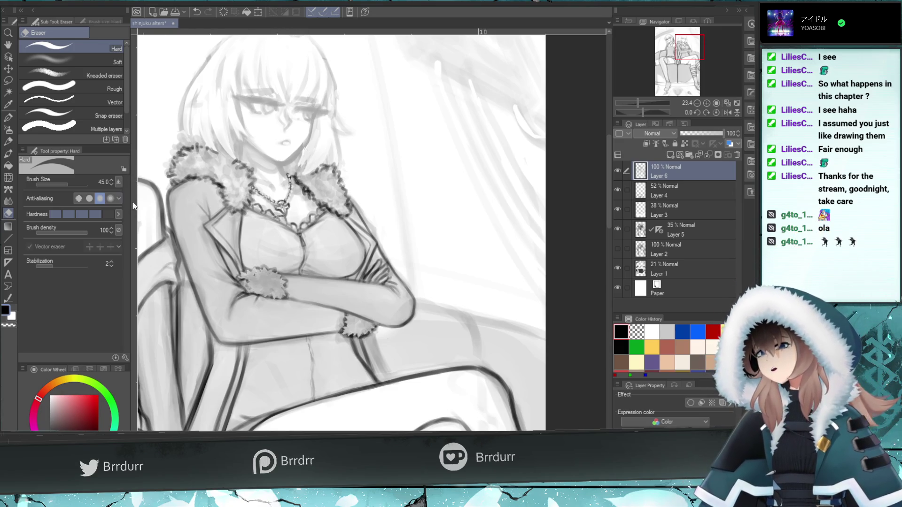
pyautogui.click(14, 152)
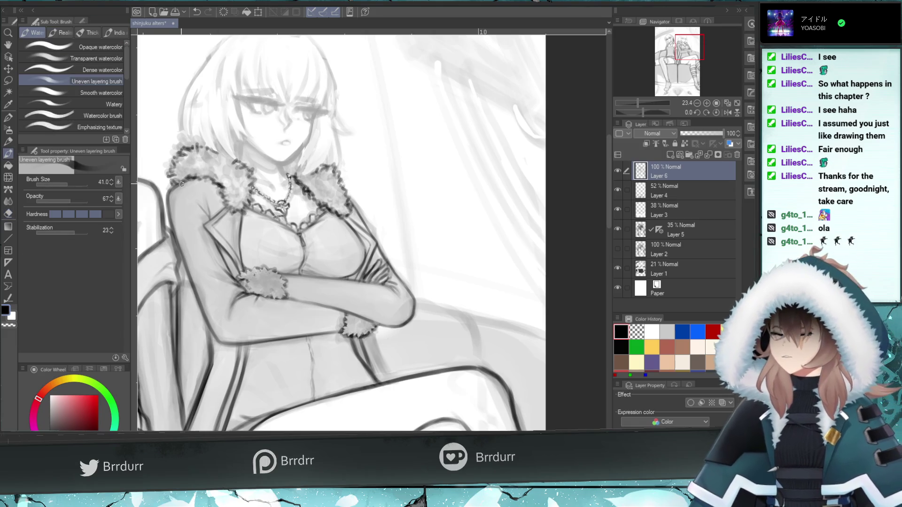
# Erase along the fur collar edges with the hard eraser, undoing the last erase
pyautogui.click(8, 213)
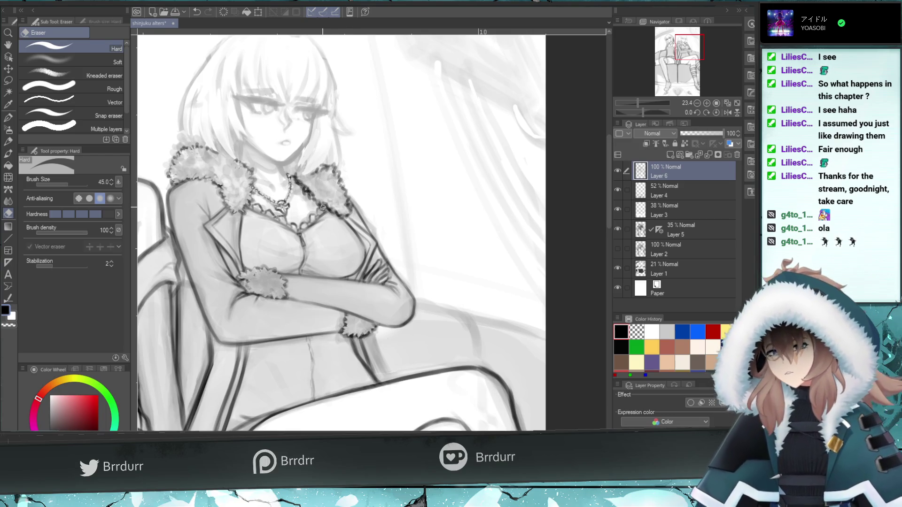
pyautogui.hotkey('ctrl', 'z')
# Re-erase along the collar edge, shrink the eraser to 28.3, and return to the watercolor brush
pyautogui.moveTo(342, 213); pyautogui.dragTo(335, 207)
pyautogui.moveTo(68, 182); pyautogui.dragTo(66, 185)
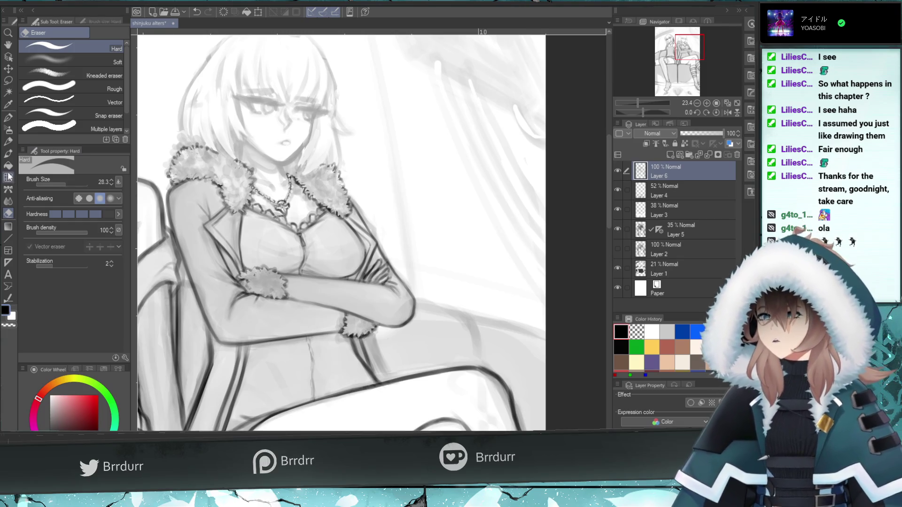
pyautogui.click(8, 154)
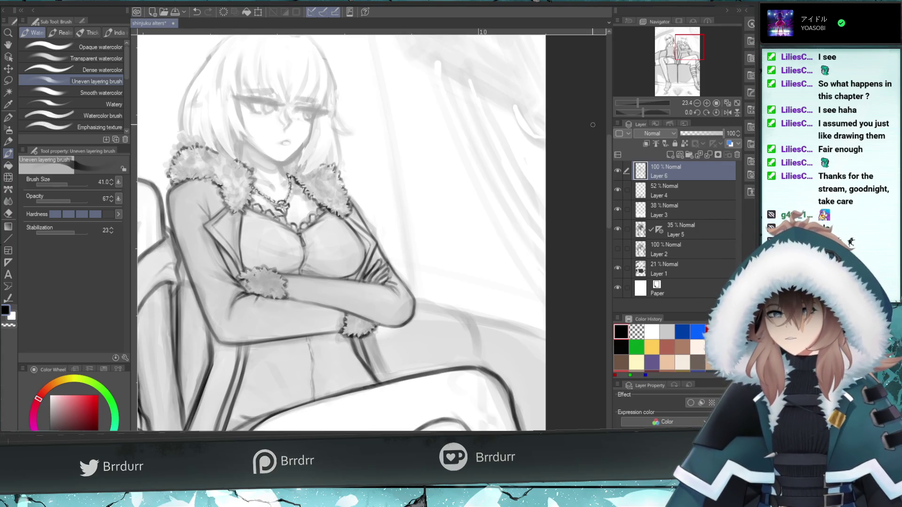
pyautogui.moveTo(688, 50); pyautogui.dragTo(646, 79)
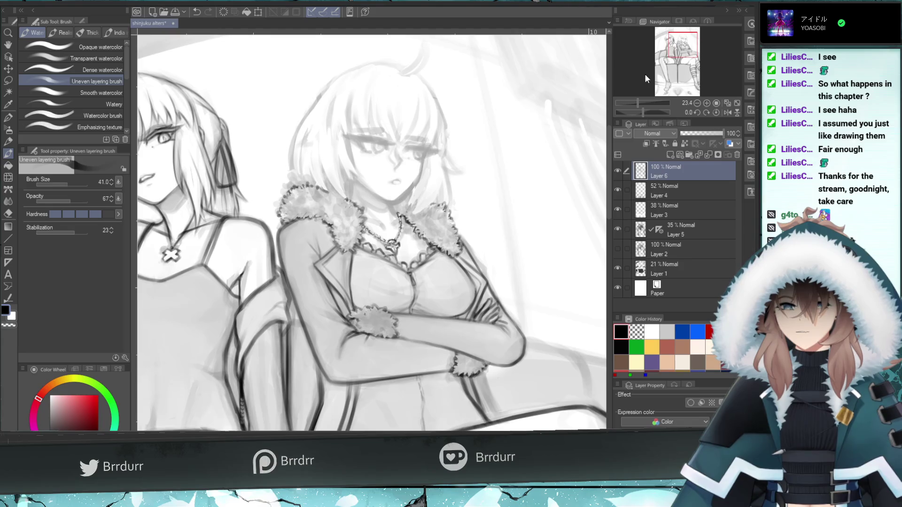
# Try several small strokes on the necklace, undoing each rejected one
pyautogui.hotkey('ctrl', 'z')
pyautogui.moveTo(384, 230)
pyautogui.mouseDown()
pyautogui.moveTo(361, 216)
pyautogui.moveTo(383, 232)
pyautogui.moveTo(376, 219)
pyautogui.mouseUp()
pyautogui.hotkey('ctrl', 'z')
pyautogui.hotkey('ctrl', 'z')
pyautogui.hotkey('ctrl', 'z')
pyautogui.hotkey('ctrl', 'z')
pyautogui.hotkey('ctrl', 'z')
pyautogui.hotkey('ctrl', 'z')
pyautogui.hotkey('ctrl', 'z')
pyautogui.hotkey('ctrl', 'z')
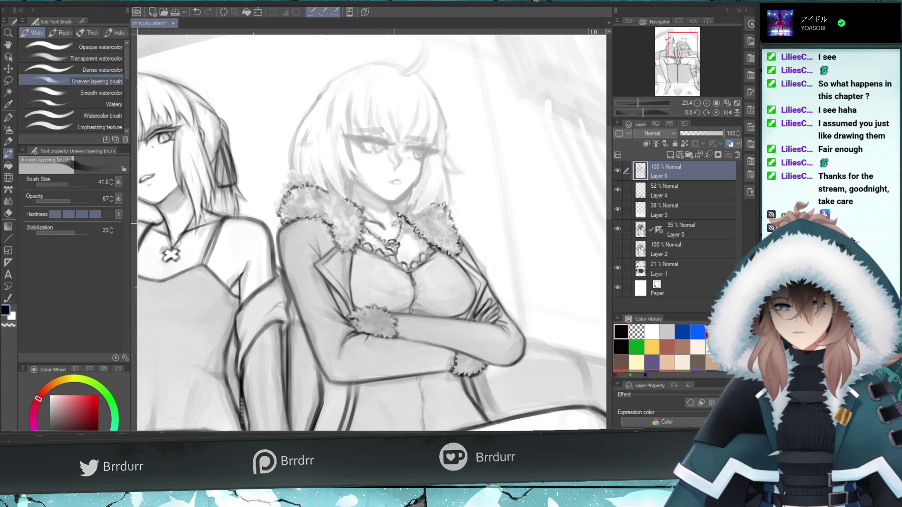
pyautogui.hotkey('ctrl', 'z')
pyautogui.moveTo(400, 216); pyautogui.dragTo(393, 216)
pyautogui.hotkey('ctrl', 'z')
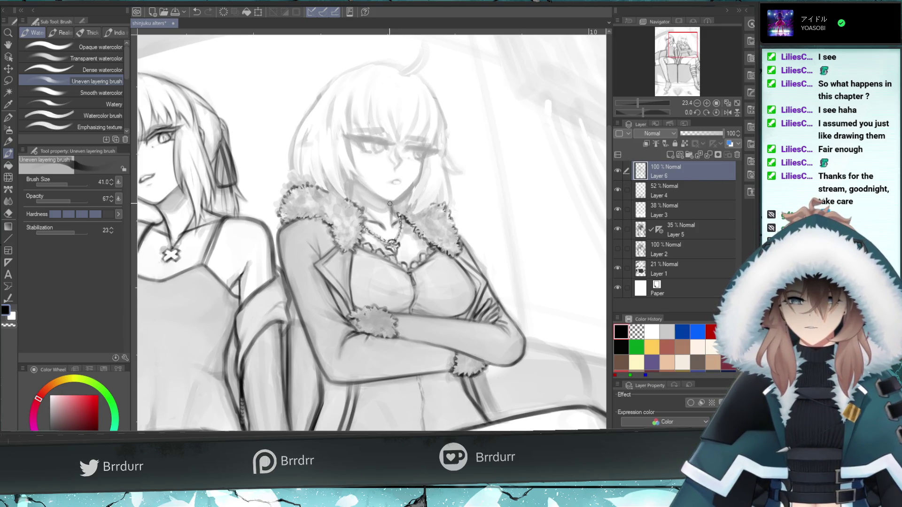
pyautogui.hotkey('ctrl', 'z')
pyautogui.moveTo(395, 212); pyautogui.dragTo(395, 212)
pyautogui.hotkey('ctrl', 'z')
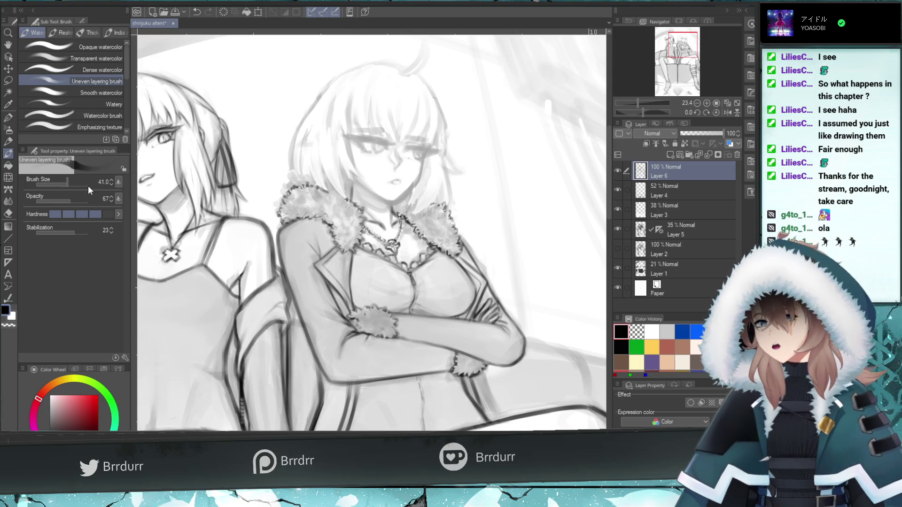
# Shrink the brush to 28.3 and add short shading strokes along the chin and jaw
pyautogui.moveTo(69, 184); pyautogui.dragTo(66, 185)
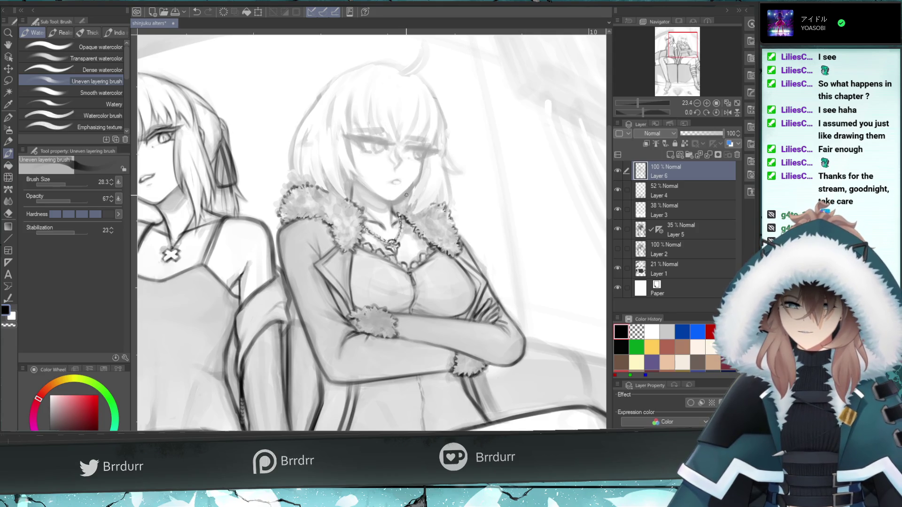
pyautogui.moveTo(416, 187)
pyautogui.mouseDown()
pyautogui.moveTo(395, 204)
pyautogui.moveTo(407, 192)
pyautogui.moveTo(404, 202)
pyautogui.mouseUp()
pyautogui.hotkey('ctrl', 'z')
pyautogui.hotkey('ctrl', 'z')
pyautogui.hotkey('ctrl', 'z')
pyautogui.hotkey('ctrl', 'z')
pyautogui.moveTo(423, 165); pyautogui.dragTo(407, 190)
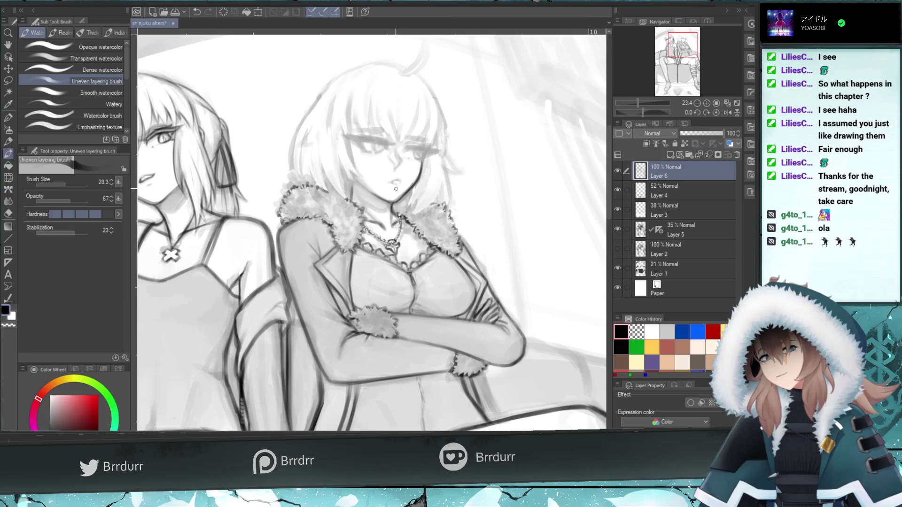
pyautogui.moveTo(237, 177)
pyautogui.mouseDown()
pyautogui.moveTo(363, 191)
pyautogui.moveTo(393, 152)
pyautogui.mouseUp()
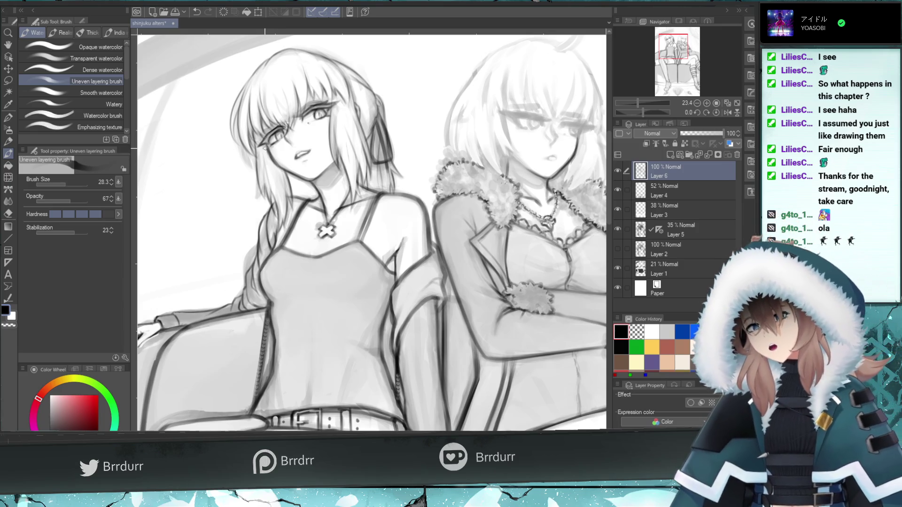
# Darken the hair edge with a short watercolor stroke, then recentre on the fur-collared woman
pyautogui.click(8, 213)
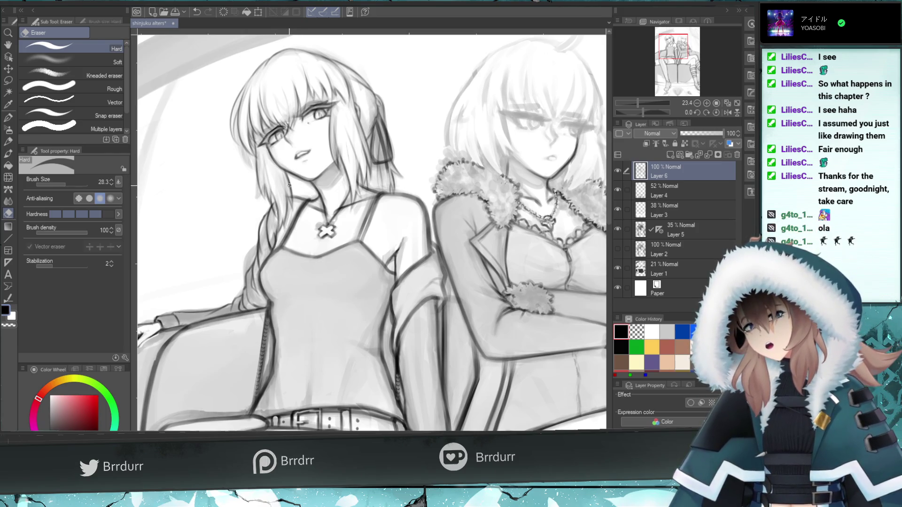
pyautogui.click(8, 153)
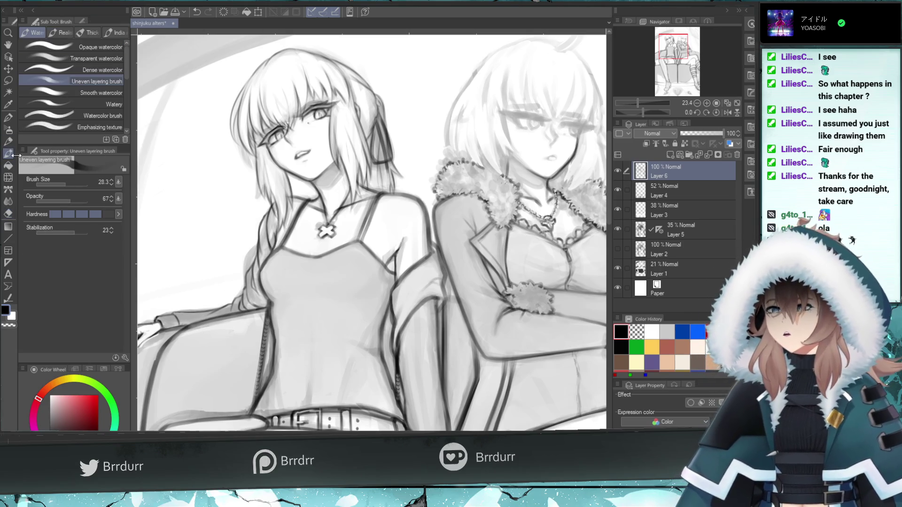
pyautogui.moveTo(671, 49); pyautogui.dragTo(675, 48)
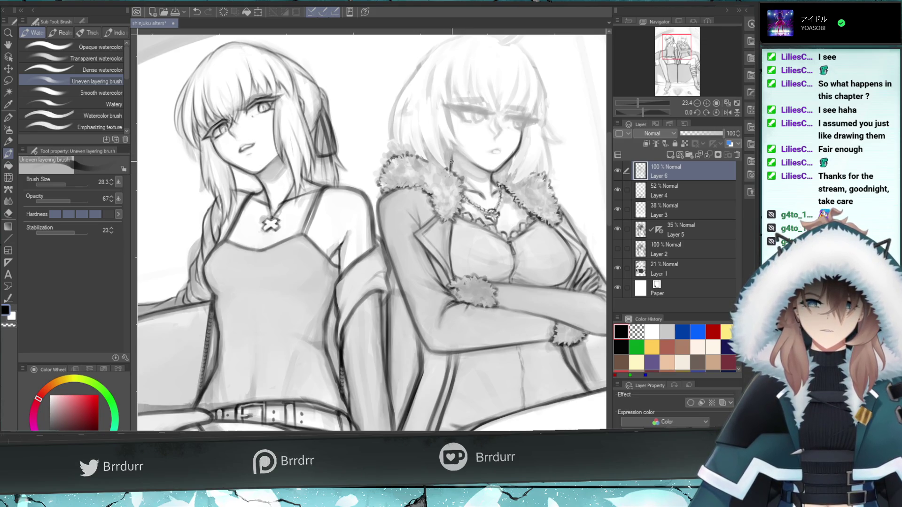
pyautogui.moveTo(450, 168); pyautogui.dragTo(453, 147)
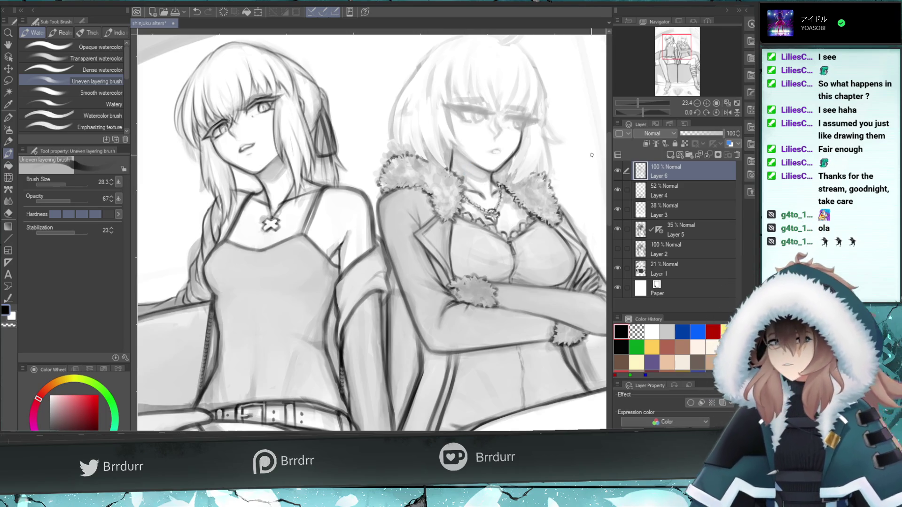
pyautogui.moveTo(677, 52); pyautogui.dragTo(684, 45)
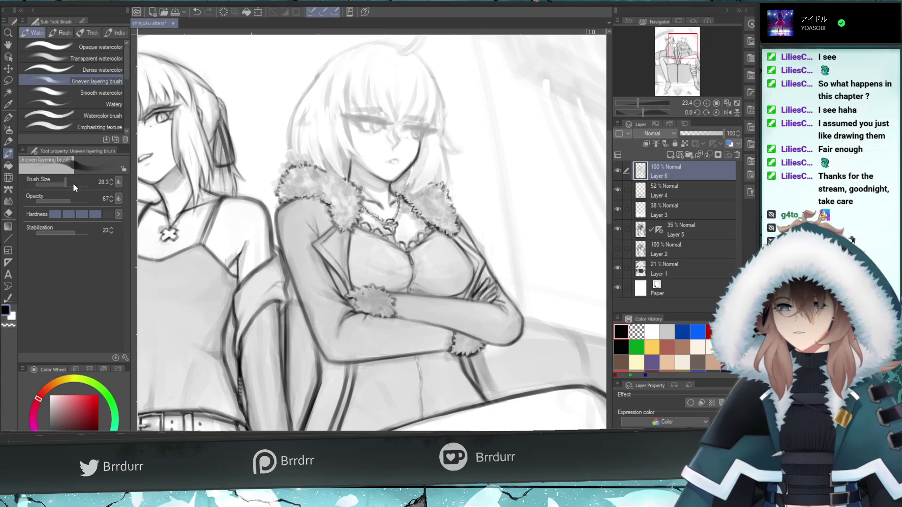
# Resize the watercolor brush, settling on size 31.1
pyautogui.moveTo(74, 184); pyautogui.dragTo(83, 184)
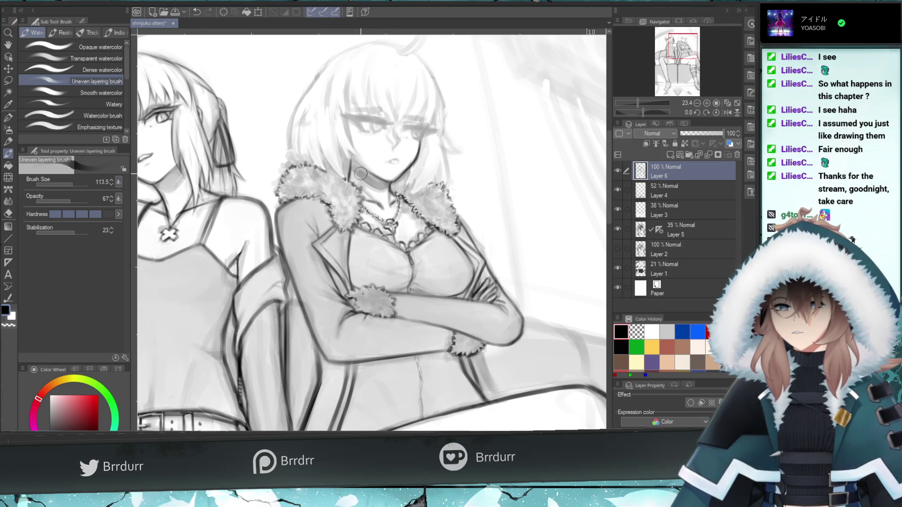
pyautogui.hotkey('ctrl', 'z')
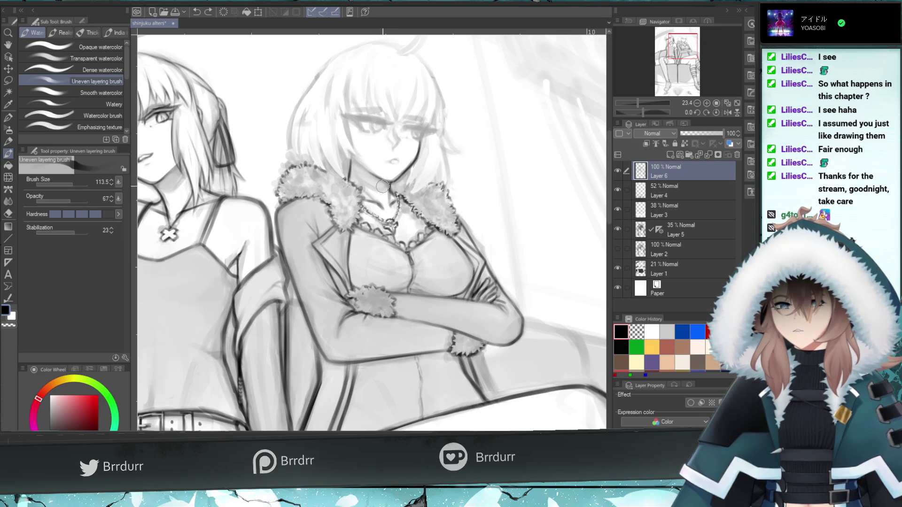
pyautogui.hotkey('ctrl', 'y')
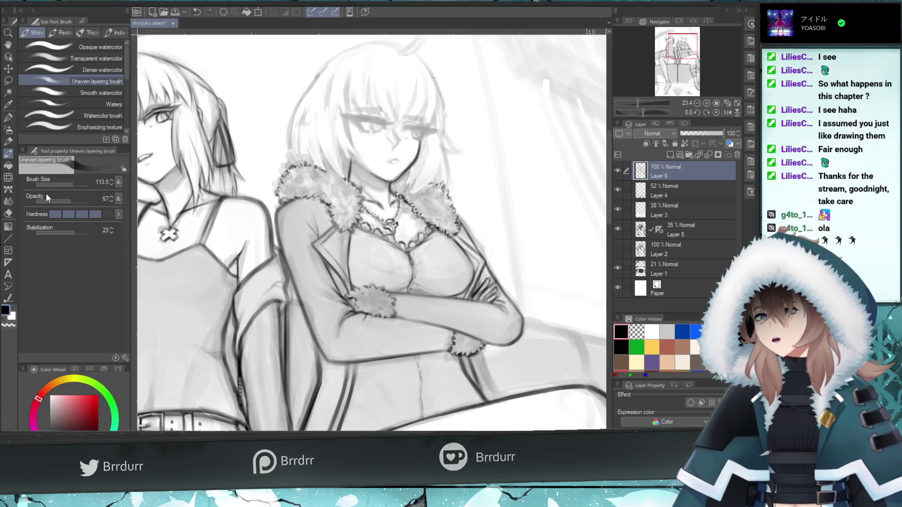
pyautogui.click(68, 185)
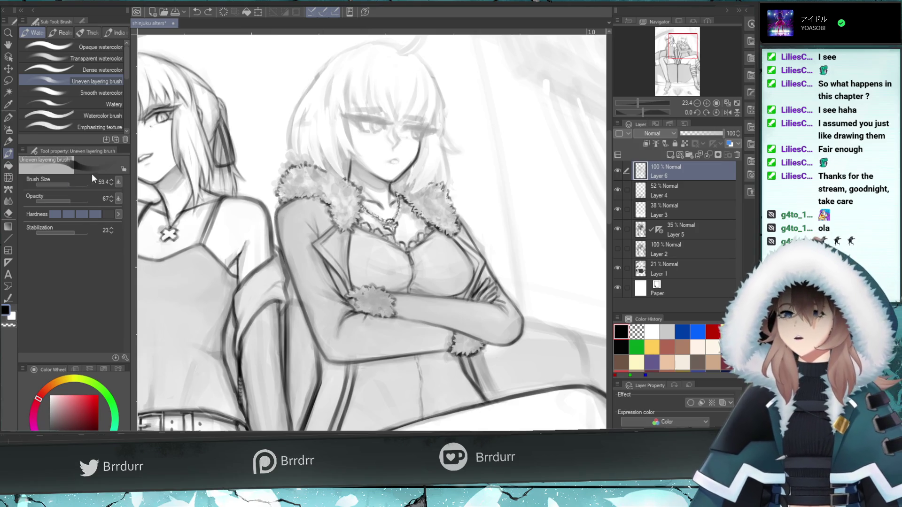
pyautogui.moveTo(71, 184); pyautogui.dragTo(68, 184)
pyautogui.click(69, 183)
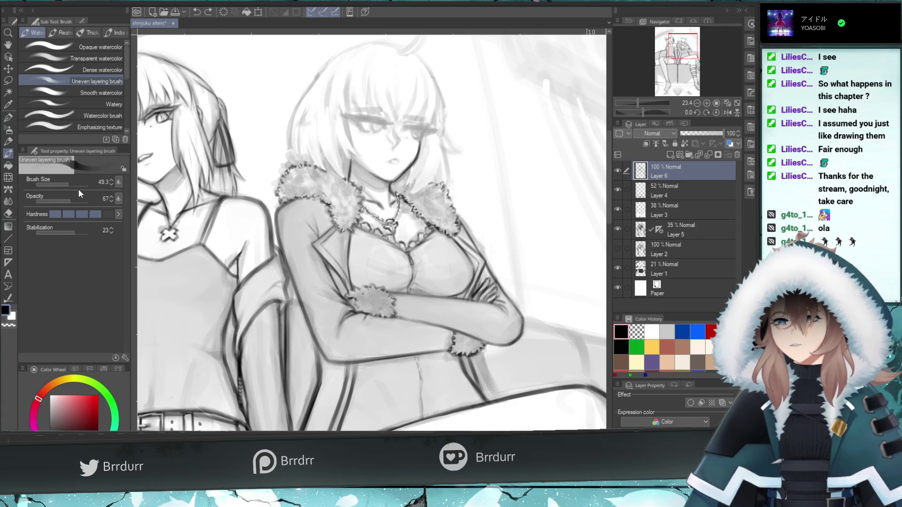
pyautogui.click(66, 184)
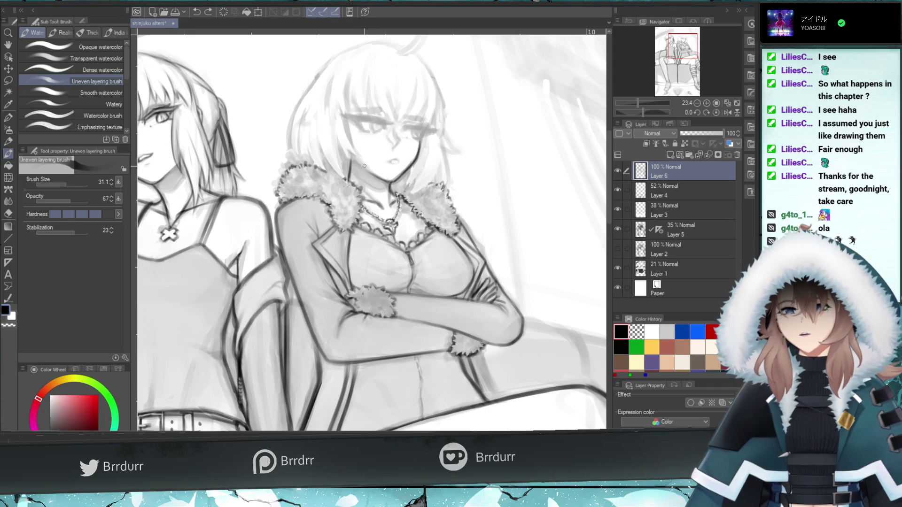
# Darken the hair line on the face's left side and refine strokes near the left eye
pyautogui.moveTo(353, 149); pyautogui.dragTo(346, 126)
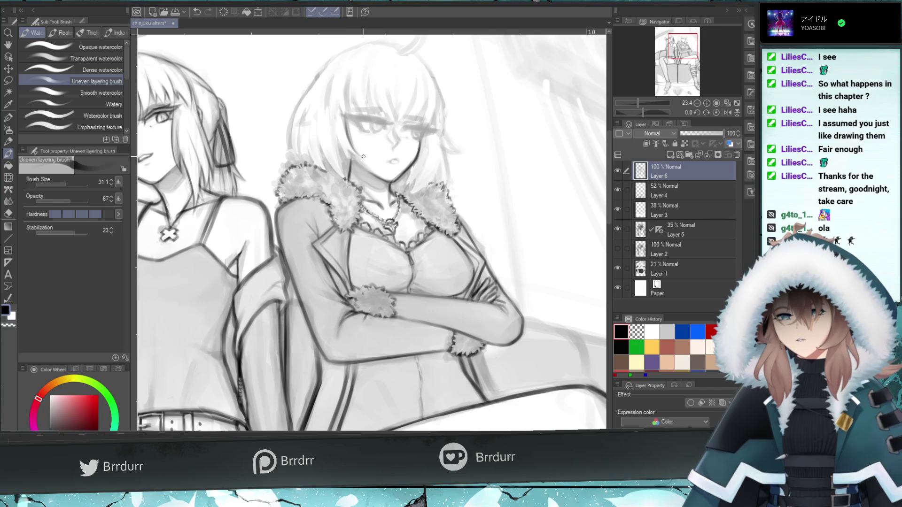
pyautogui.moveTo(362, 155); pyautogui.dragTo(345, 105)
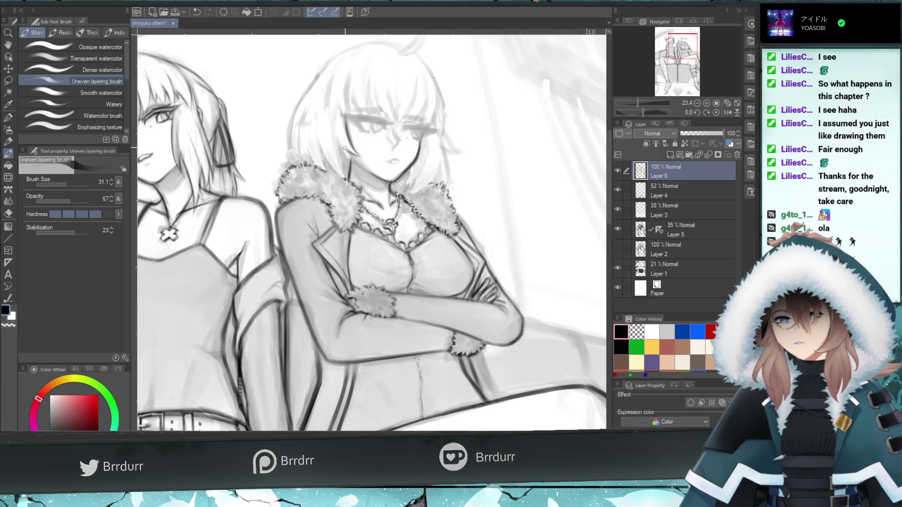
pyautogui.moveTo(374, 132); pyautogui.dragTo(362, 130)
pyautogui.hotkey('ctrl', 'z')
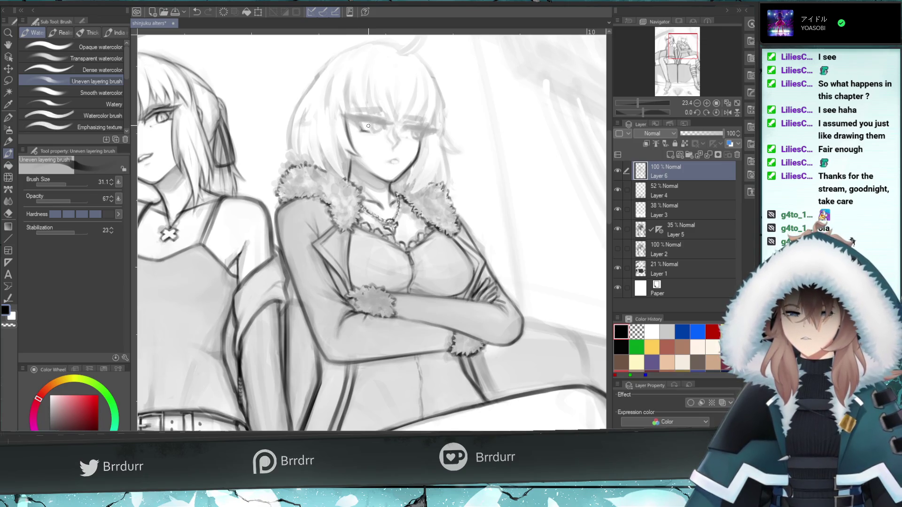
pyautogui.hotkey('ctrl', 'z')
pyautogui.moveTo(357, 121)
pyautogui.mouseDown()
pyautogui.moveTo(390, 124)
pyautogui.moveTo(375, 116)
pyautogui.mouseUp()
pyautogui.hotkey('ctrl', 'z')
pyautogui.hotkey('ctrl', 'z')
pyautogui.hotkey('ctrl', 'z')
pyautogui.hotkey('ctrl', 'z')
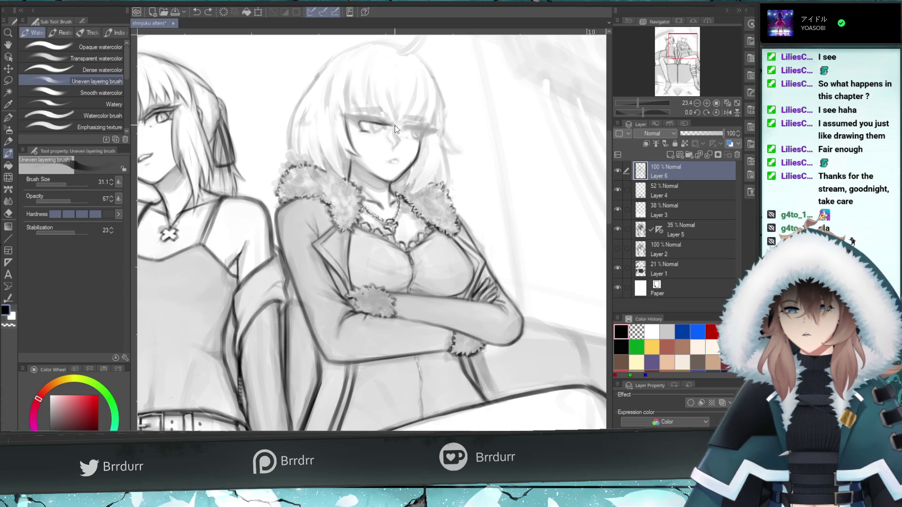
pyautogui.hotkey('ctrl', 'y')
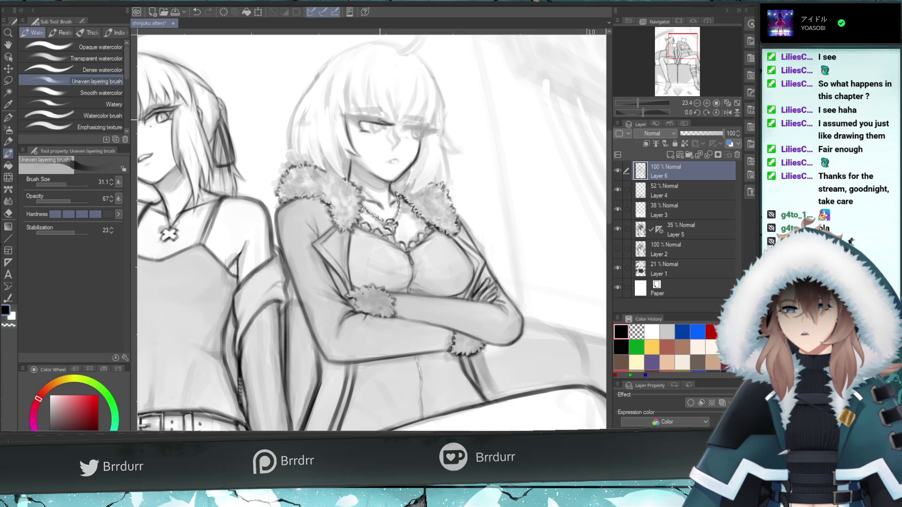
# Add dark lashes along the upper eyelid and define the mouth lines
pyautogui.moveTo(383, 122); pyautogui.dragTo(353, 120)
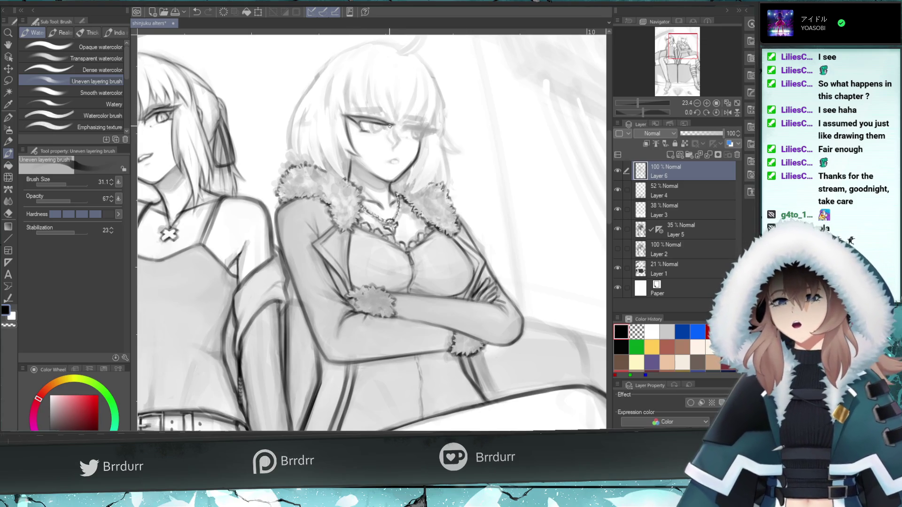
pyautogui.moveTo(364, 131)
pyautogui.mouseDown()
pyautogui.moveTo(381, 140)
pyautogui.moveTo(379, 130)
pyautogui.mouseUp()
pyautogui.hotkey('ctrl', 'z')
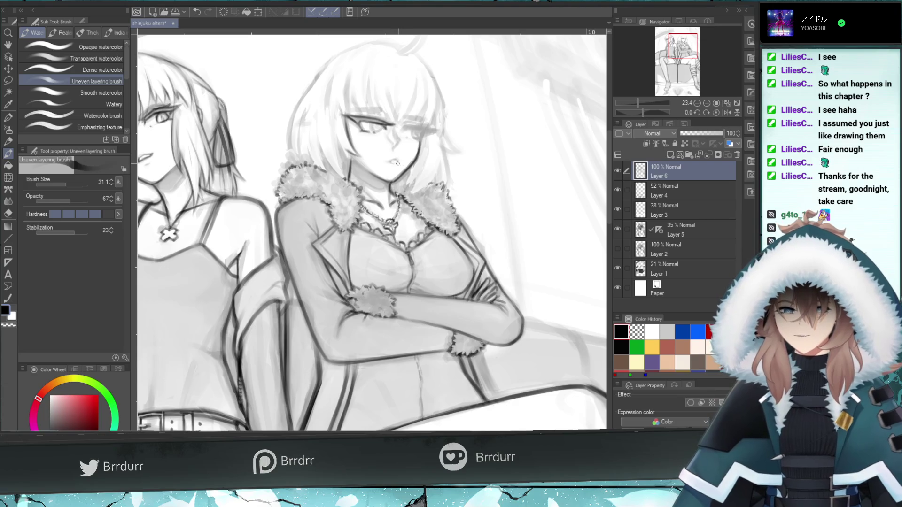
pyautogui.moveTo(399, 161)
pyautogui.mouseDown()
pyautogui.moveTo(382, 160)
pyautogui.moveTo(394, 161)
pyautogui.mouseUp()
pyautogui.hotkey('ctrl', 'z')
pyautogui.hotkey('ctrl', 'z')
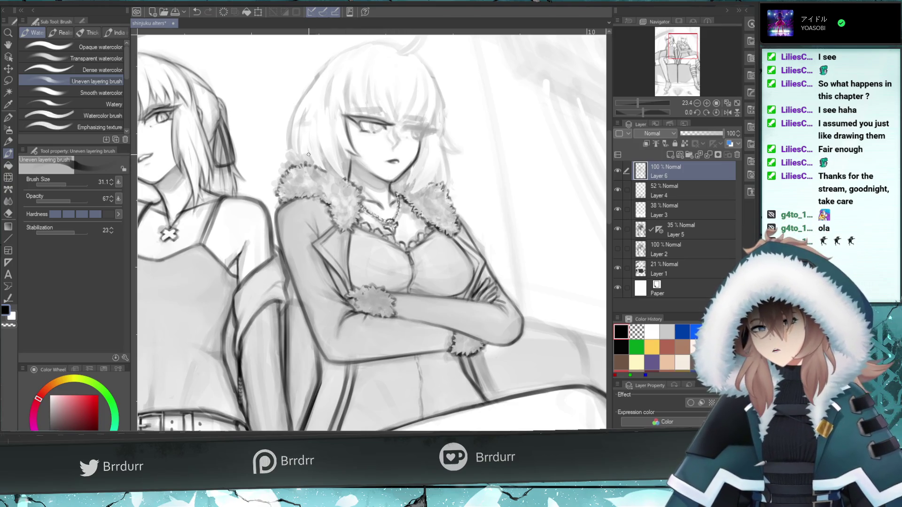
pyautogui.press('e')
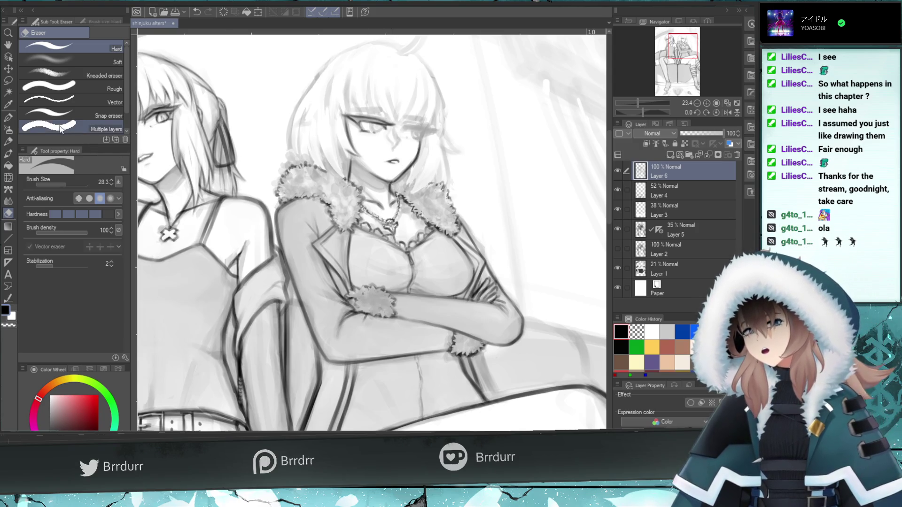
# Add small dark strokes around the eyes, including a mark beside the right eye, comparing with undo
pyautogui.click(8, 153)
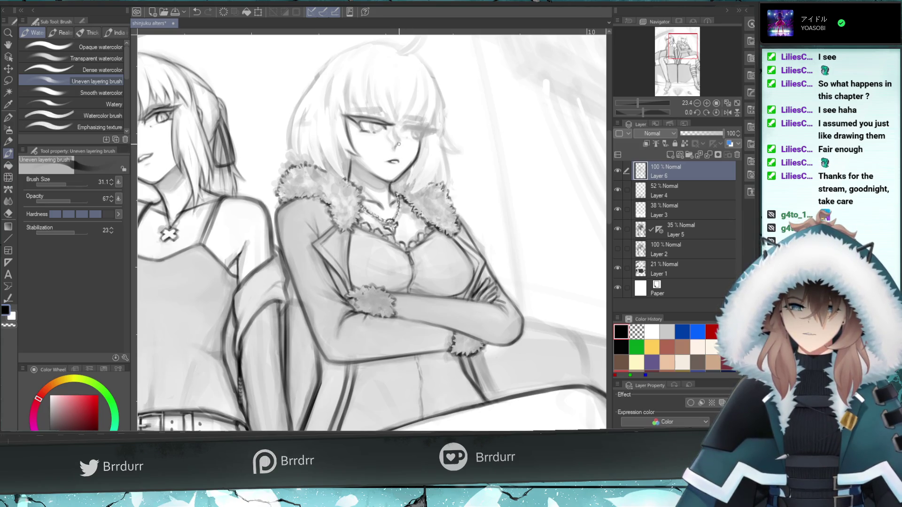
pyautogui.moveTo(397, 125); pyautogui.dragTo(398, 134)
pyautogui.hotkey('ctrl', 'z')
pyautogui.hotkey('ctrl', 'z')
pyautogui.hotkey('ctrl', 'z')
pyautogui.hotkey('ctrl', 'z')
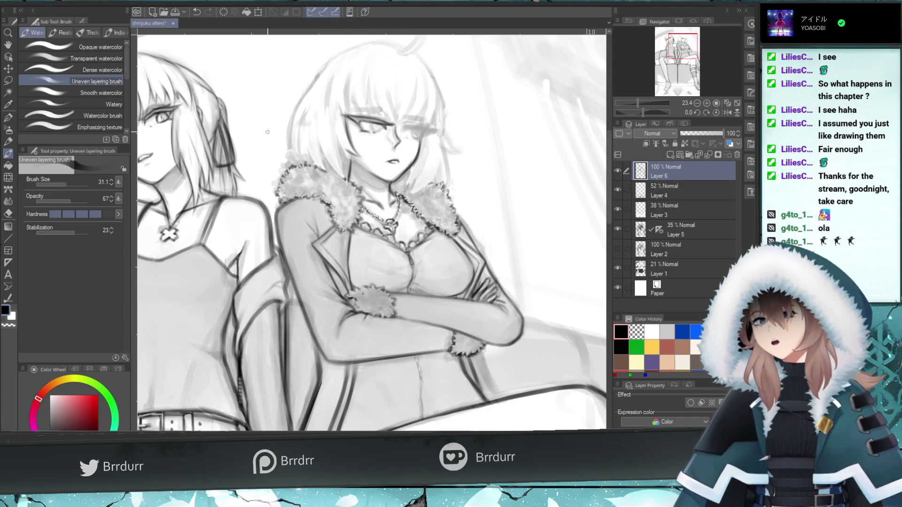
pyautogui.press('e')
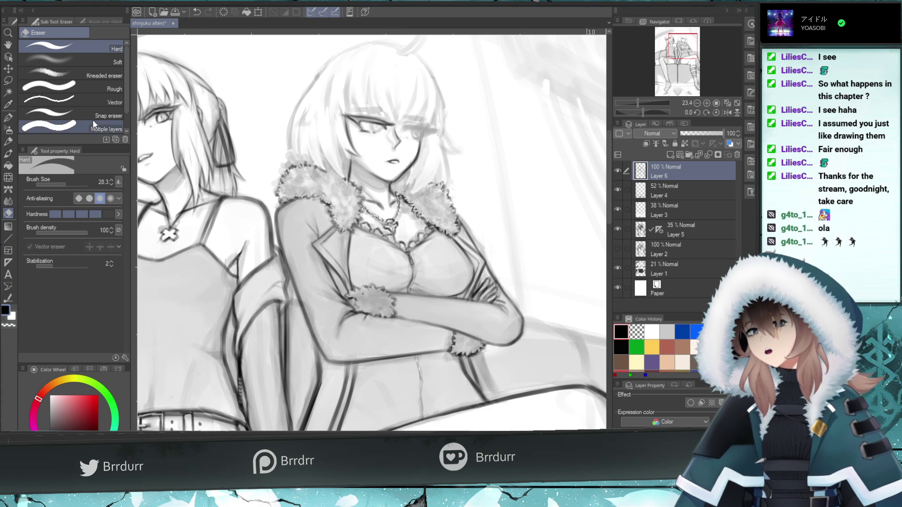
pyautogui.click(8, 154)
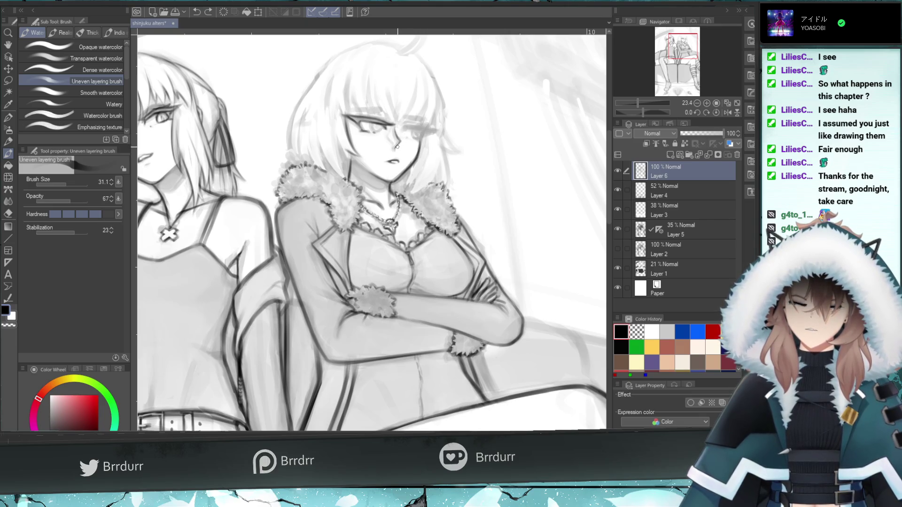
pyautogui.moveTo(395, 147); pyautogui.dragTo(393, 120)
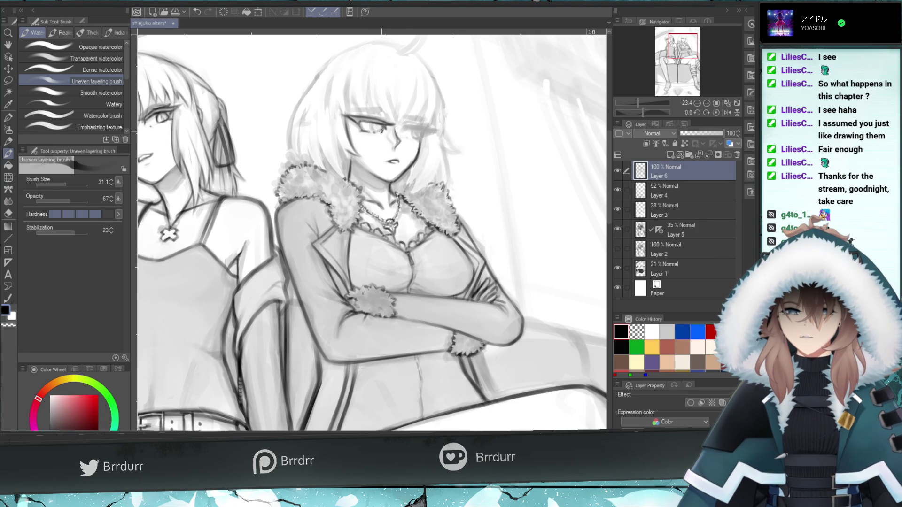
pyautogui.moveTo(376, 129); pyautogui.dragTo(392, 127)
pyautogui.hotkey('ctrl', 'z')
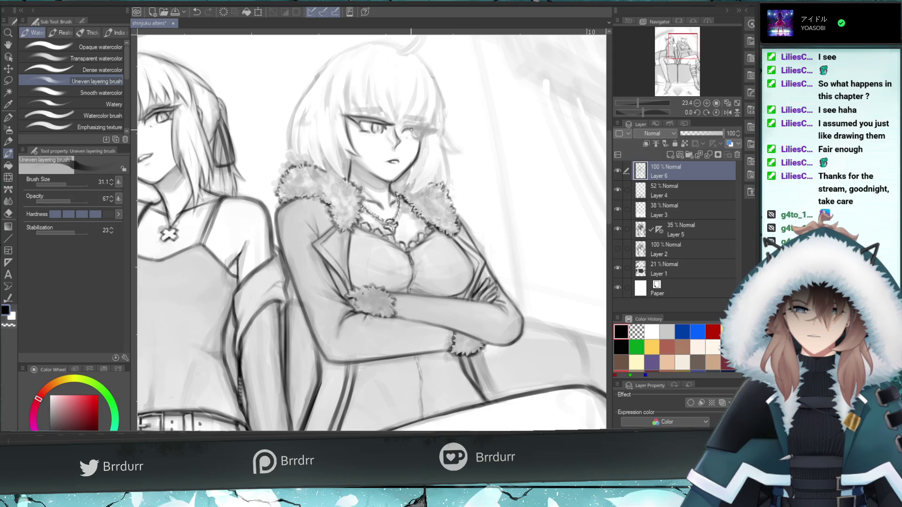
pyautogui.hotkey('ctrl', 'z')
# Restore the mark beside the right eye and keep the latest eye stroke after comparing with undo/redo
pyautogui.hotkey('ctrl', 'y')
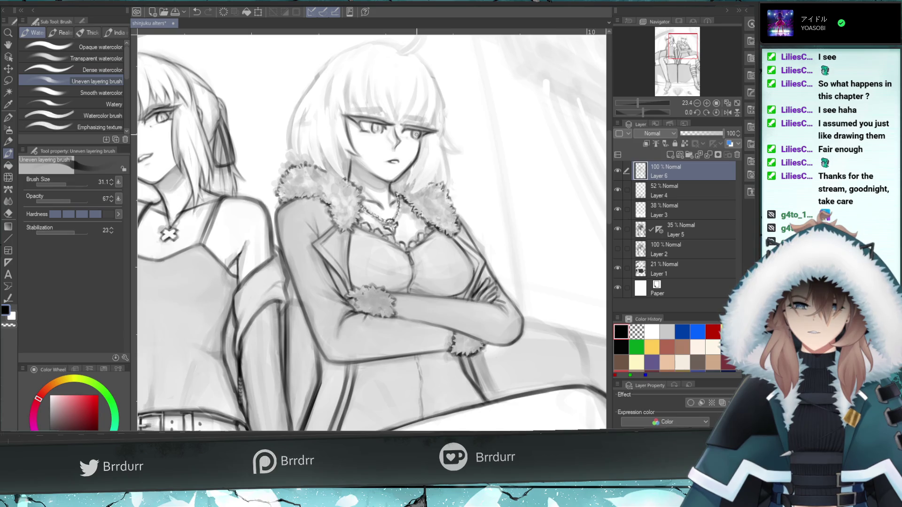
pyautogui.hotkey('ctrl', 'z')
pyautogui.hotkey('ctrl', 'y')
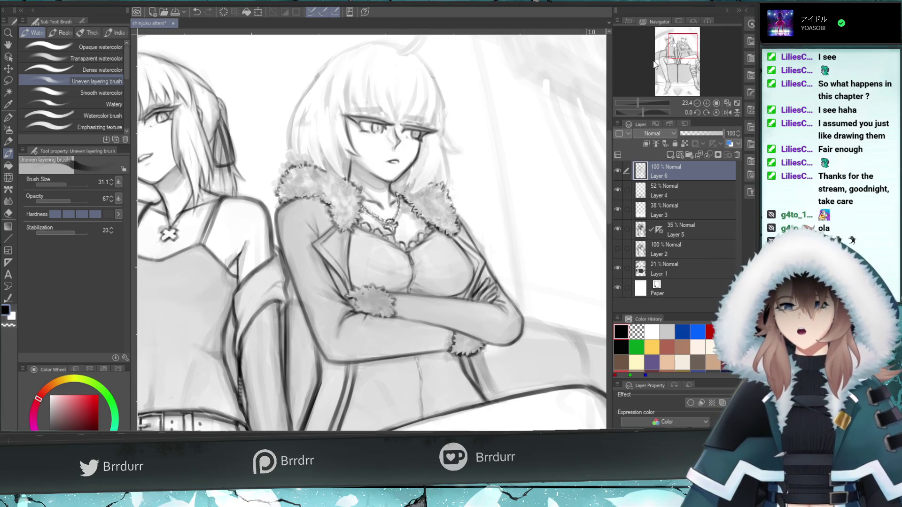
# Hide Layer 5 and draw short hair strands beside the left woman's eye
pyautogui.moveTo(689, 49); pyautogui.dragTo(678, 47)
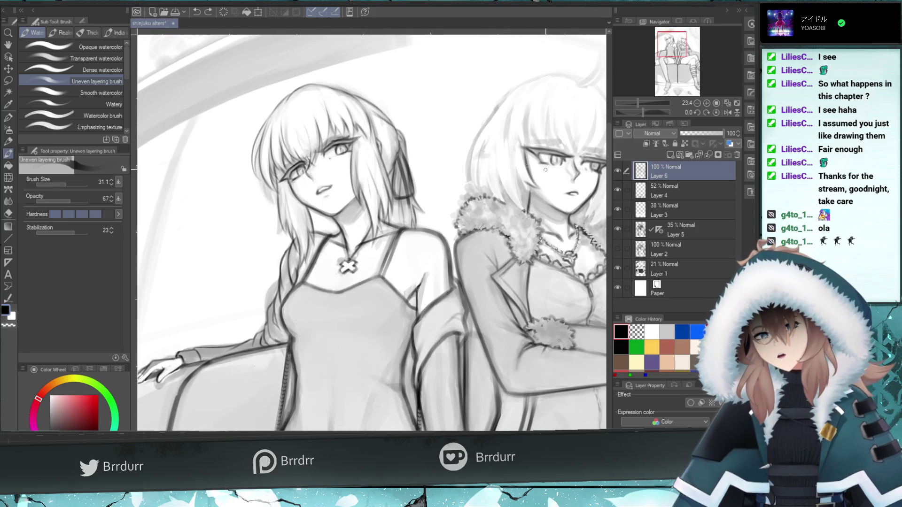
pyautogui.click(617, 230)
pyautogui.moveTo(347, 133); pyautogui.dragTo(322, 143)
pyautogui.hotkey('ctrl', 'z')
pyautogui.hotkey('ctrl', 'z')
pyautogui.hotkey('ctrl', 'z')
pyautogui.hotkey('ctrl', 'z')
pyautogui.hotkey('ctrl', 'z')
pyautogui.hotkey('ctrl', 'z')
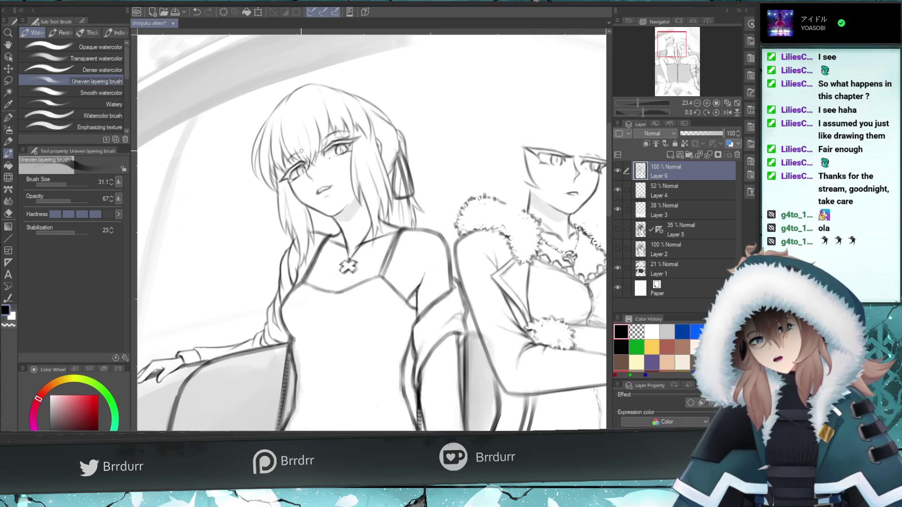
pyautogui.hotkey('ctrl', 'z')
pyautogui.moveTo(303, 154); pyautogui.dragTo(283, 166)
pyautogui.hotkey('ctrl', 'z')
pyautogui.hotkey('ctrl', 'z')
pyautogui.hotkey('ctrl', 'z')
pyautogui.hotkey('ctrl', 'z')
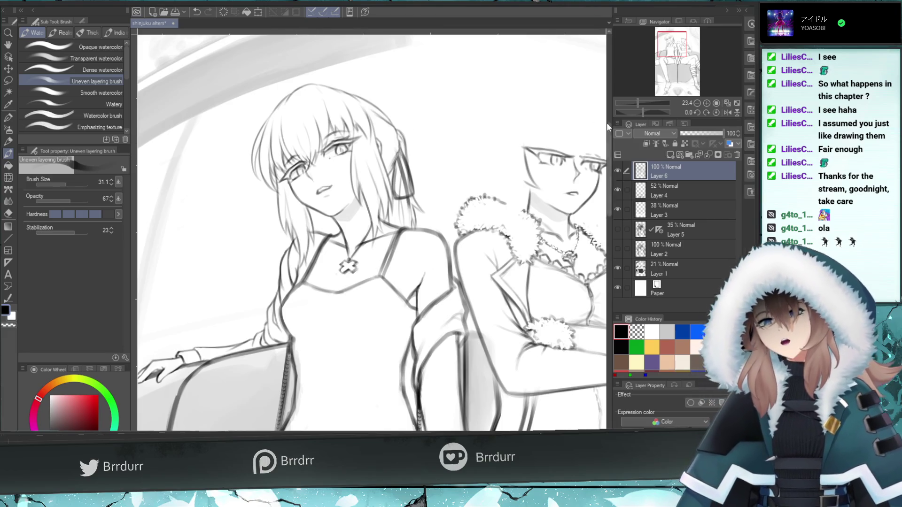
# Zoom out to review the whole canvas, then zoom back in on the fur-collared woman's head
pyautogui.moveTo(637, 102)
pyautogui.mouseDown()
pyautogui.moveTo(628, 110)
pyautogui.moveTo(639, 105)
pyautogui.mouseUp()
pyautogui.moveTo(677, 52); pyautogui.dragTo(687, 60)
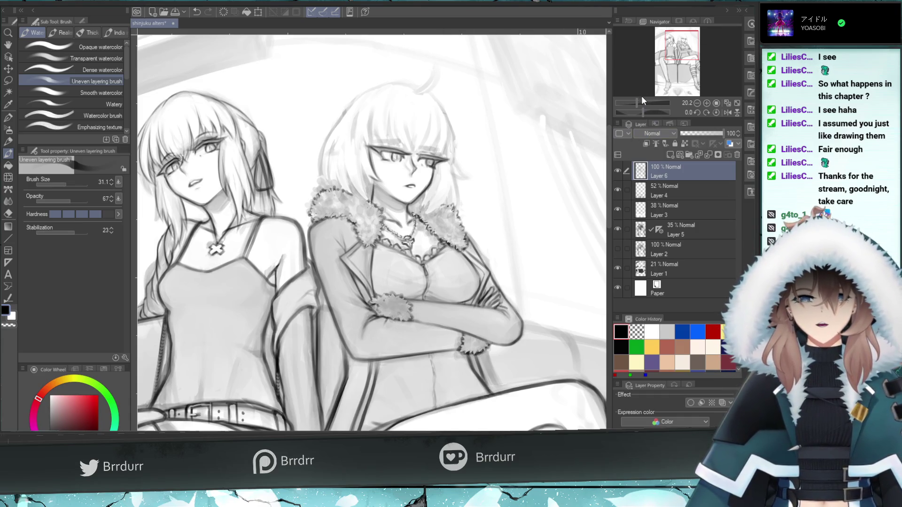
pyautogui.moveTo(637, 102); pyautogui.dragTo(640, 103)
pyautogui.moveTo(669, 54); pyautogui.dragTo(660, 60)
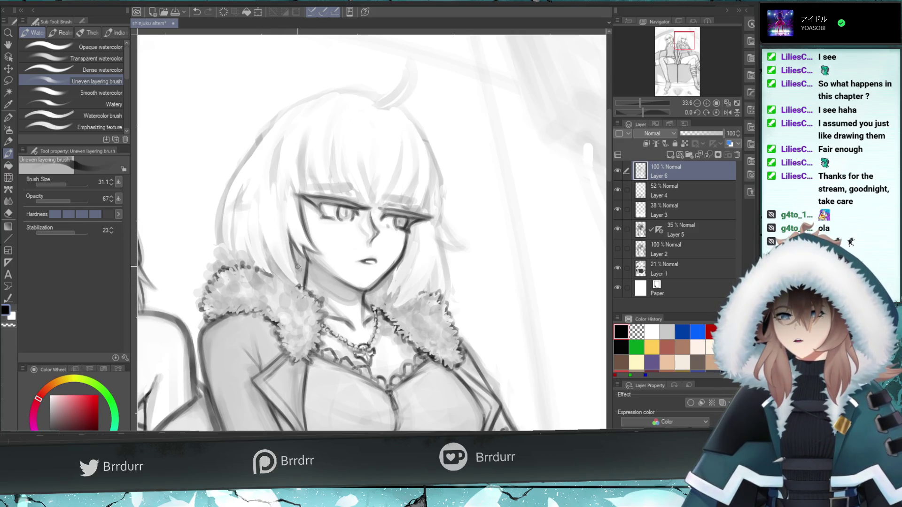
# Try short strokes on the fur collar, then add a stroke at the hair edge near the collar
pyautogui.hotkey('ctrl', 'z')
pyautogui.moveTo(298, 286)
pyautogui.mouseDown()
pyautogui.moveTo(294, 265)
pyautogui.moveTo(266, 237)
pyautogui.mouseUp()
pyautogui.hotkey('ctrl', 'z')
pyautogui.hotkey('ctrl', 'z')
pyautogui.hotkey('ctrl', 'z')
pyautogui.hotkey('ctrl', 'z')
pyautogui.moveTo(280, 269); pyautogui.dragTo(264, 238)
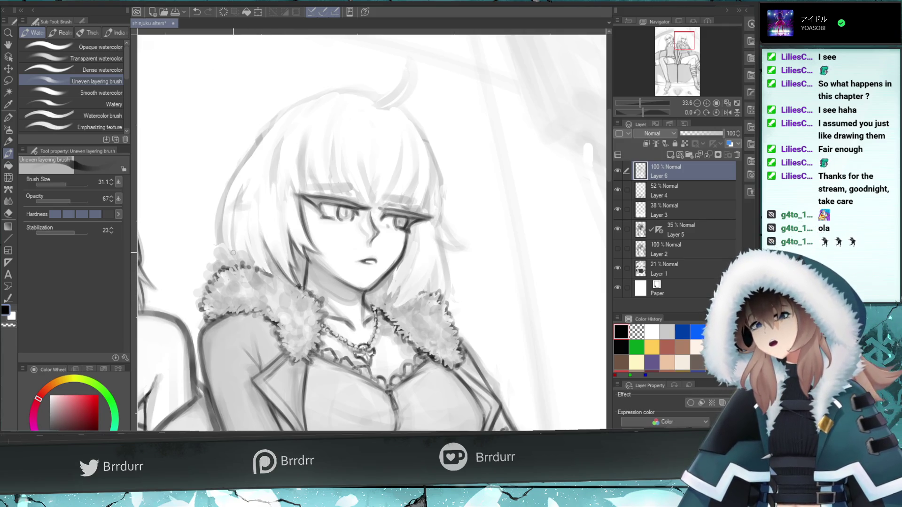
# Reduce the brush to 15.6 and paint dark strands along the hair's left edge
pyautogui.click(64, 184)
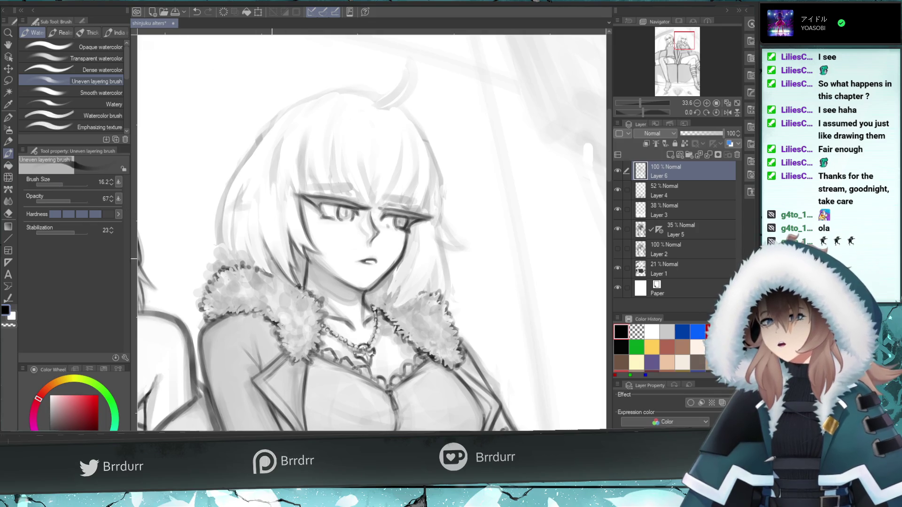
pyautogui.click(64, 184)
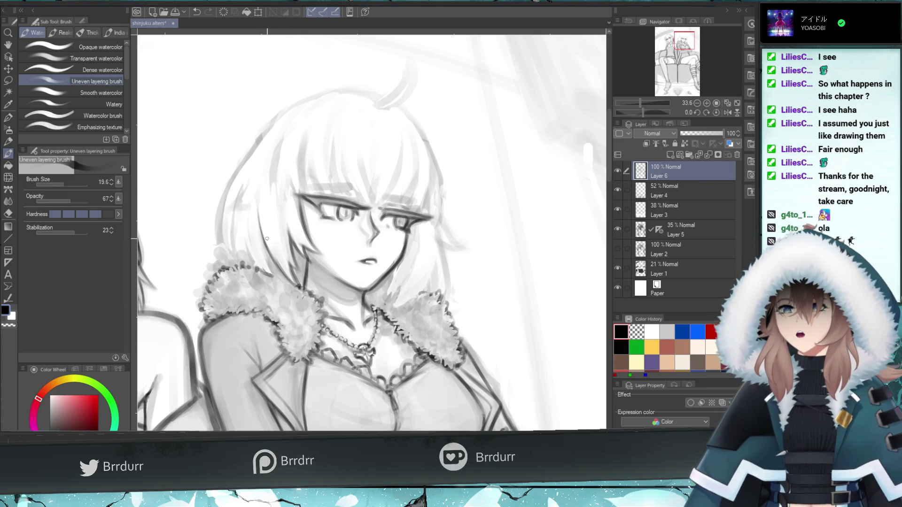
pyautogui.moveTo(268, 241); pyautogui.dragTo(258, 154)
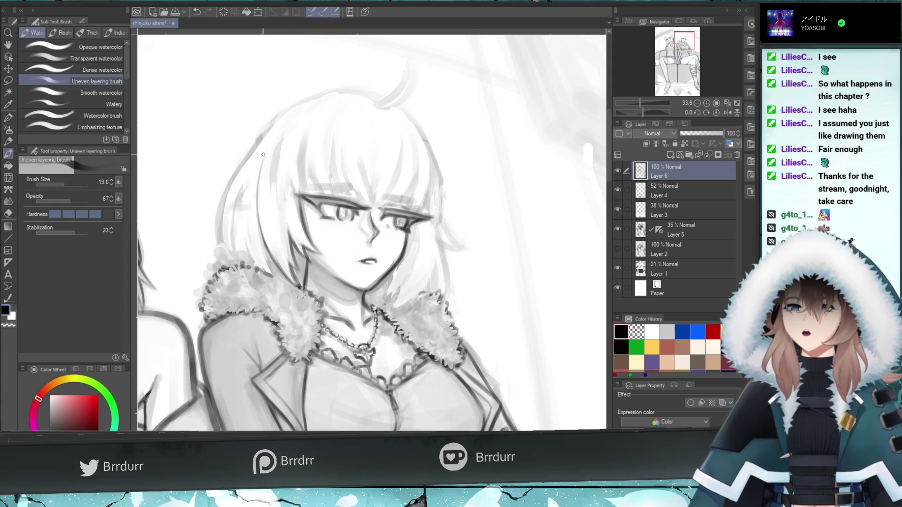
pyautogui.moveTo(278, 200)
pyautogui.mouseDown()
pyautogui.moveTo(270, 146)
pyautogui.moveTo(272, 192)
pyautogui.moveTo(270, 178)
pyautogui.moveTo(278, 178)
pyautogui.mouseUp()
pyautogui.hotkey('ctrl', 'z')
# Retry short strands lower on the hair's left side, undoing the unsatisfying ones
pyautogui.hotkey('ctrl', 'z')
pyautogui.hotkey('ctrl', 'z')
pyautogui.moveTo(286, 210)
pyautogui.mouseDown()
pyautogui.moveTo(290, 178)
pyautogui.moveTo(300, 176)
pyautogui.mouseUp()
pyautogui.hotkey('ctrl', 'z')
pyautogui.hotkey('ctrl', 'z')
pyautogui.hotkey('ctrl', 'z')
pyautogui.hotkey('ctrl', 'z')
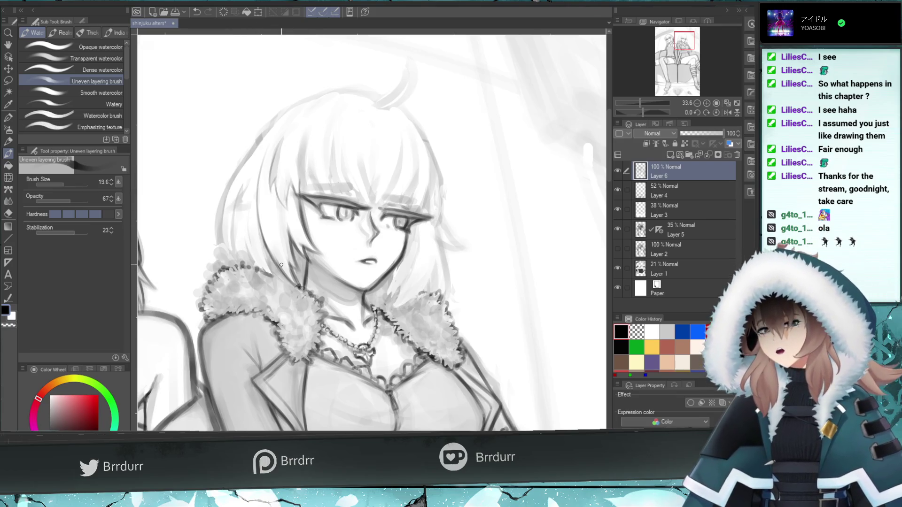
pyautogui.hotkey('ctrl', 'z')
pyautogui.moveTo(289, 182); pyautogui.dragTo(288, 201)
pyautogui.hotkey('ctrl', 'z')
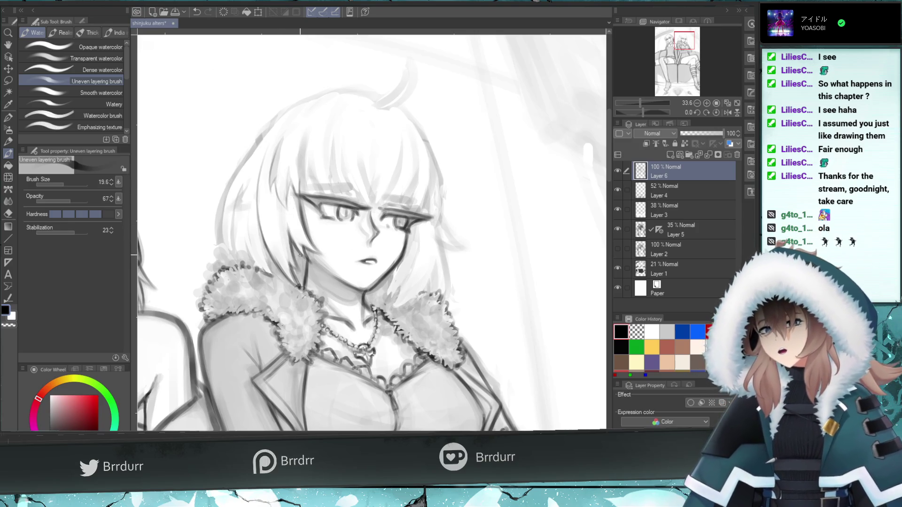
pyautogui.hotkey('ctrl', 'z')
pyautogui.moveTo(304, 256)
pyautogui.mouseDown()
pyautogui.moveTo(284, 207)
pyautogui.moveTo(295, 245)
pyautogui.mouseUp()
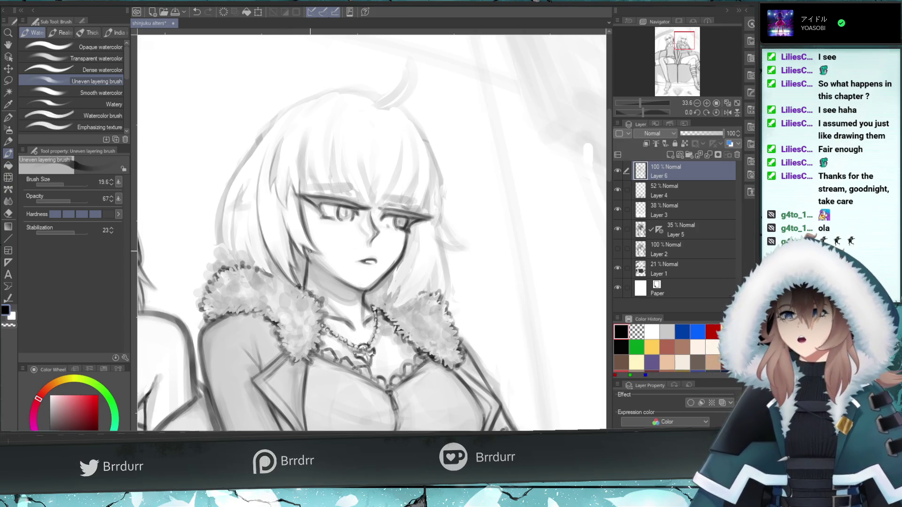
pyautogui.moveTo(284, 209)
pyautogui.mouseDown()
pyautogui.moveTo(294, 245)
pyautogui.moveTo(282, 211)
pyautogui.mouseUp()
pyautogui.hotkey('ctrl', 'z')
# Erase the stray lower hair strand with the Eraser, undoing it to retry
pyautogui.press('e')
pyautogui.moveTo(301, 252); pyautogui.dragTo(283, 215)
pyautogui.hotkey('ctrl', 'z')
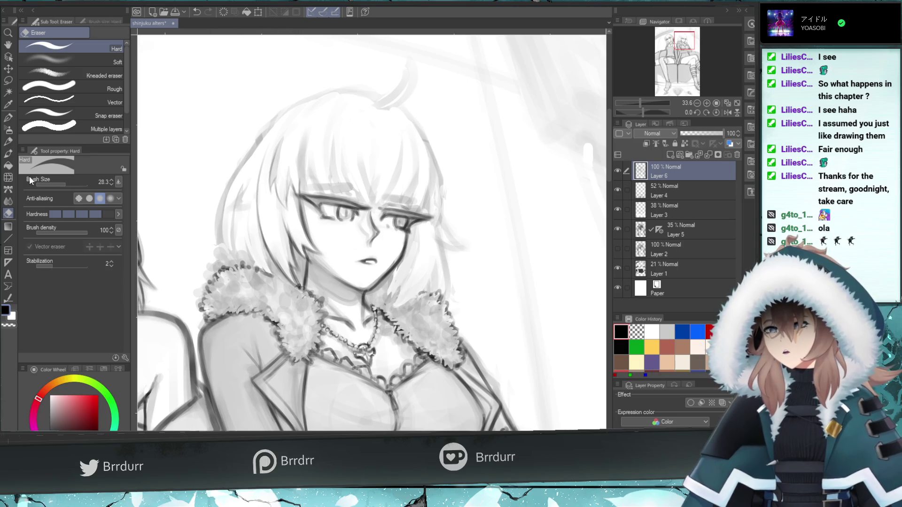
# Darken the fur collar's left edge with the Uneven layering brush
pyautogui.click(8, 153)
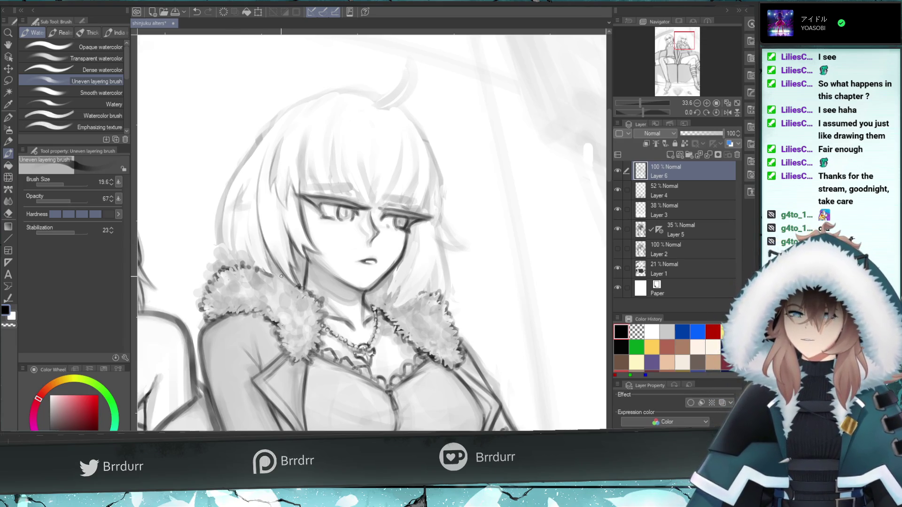
pyautogui.moveTo(289, 280); pyautogui.dragTo(242, 265)
pyautogui.press('e')
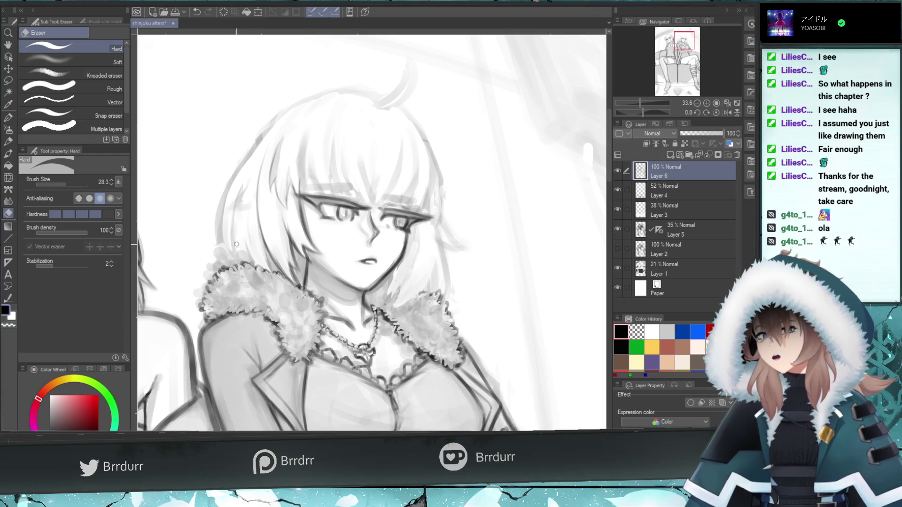
pyautogui.click(8, 155)
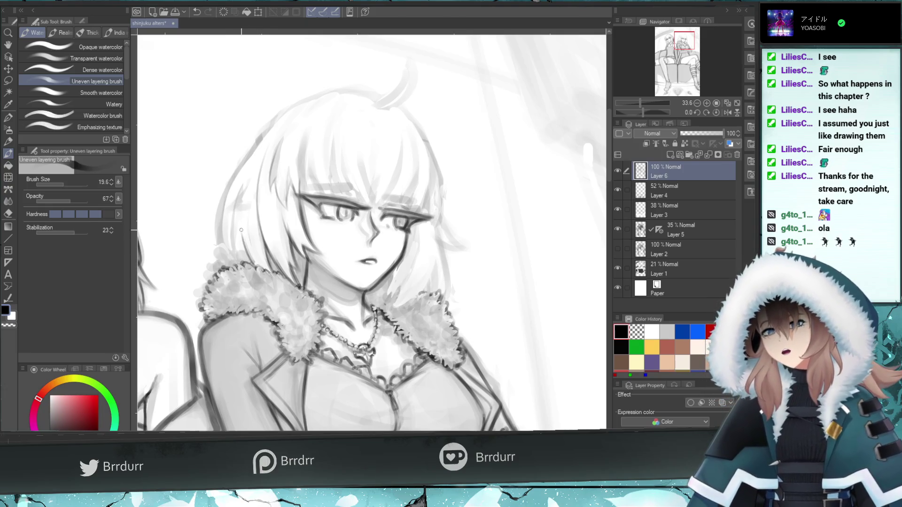
# Paint small dark strands along the hair's left edge, undoing misplaced ones
pyautogui.moveTo(237, 262); pyautogui.dragTo(231, 215)
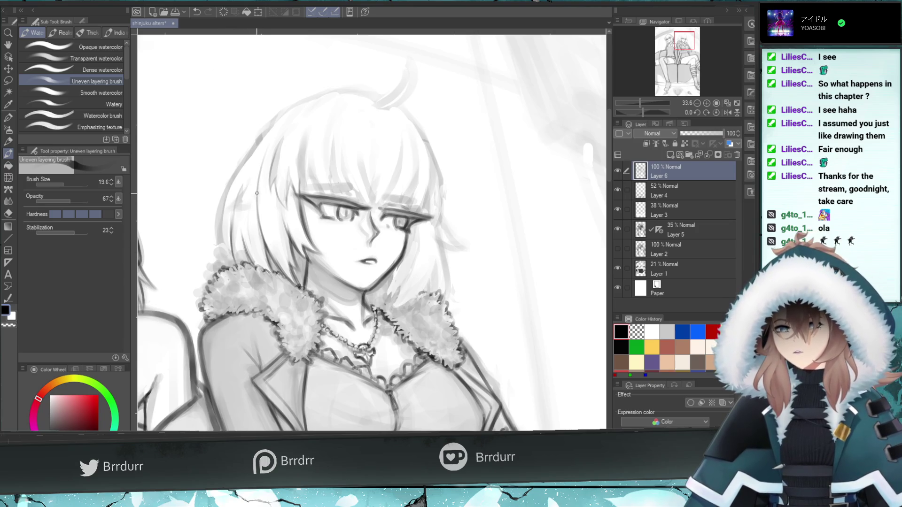
pyautogui.moveTo(254, 179)
pyautogui.mouseDown()
pyautogui.moveTo(221, 212)
pyautogui.moveTo(241, 206)
pyautogui.moveTo(228, 214)
pyautogui.moveTo(224, 205)
pyautogui.moveTo(234, 204)
pyautogui.mouseUp()
pyautogui.hotkey('ctrl', 'z')
pyautogui.hotkey('ctrl', 'z')
pyautogui.hotkey('ctrl', 'z')
pyautogui.hotkey('ctrl', 'z')
pyautogui.hotkey('ctrl', 'z')
pyautogui.hotkey('ctrl', 'z')
pyautogui.hotkey('ctrl', 'z')
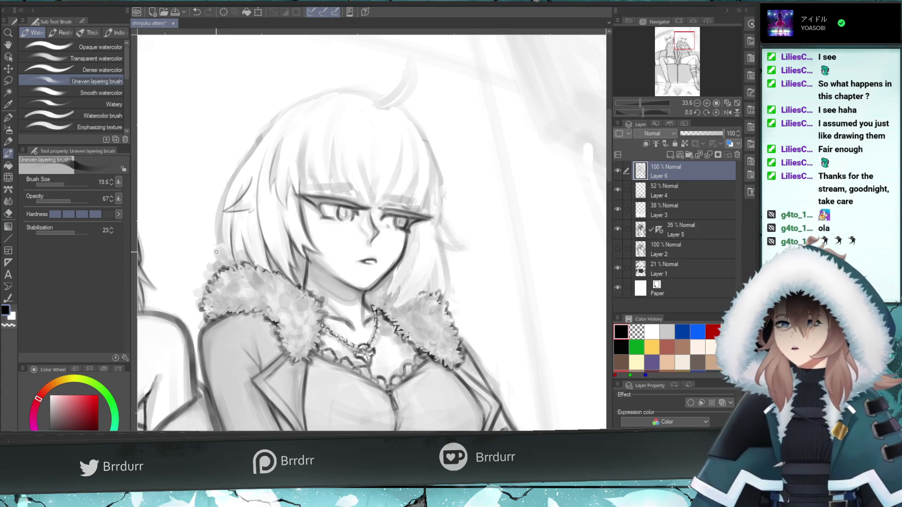
pyautogui.hotkey('ctrl', 'z')
pyautogui.moveTo(232, 267)
pyautogui.mouseDown()
pyautogui.moveTo(232, 245)
pyautogui.moveTo(229, 253)
pyautogui.mouseUp()
pyautogui.moveTo(221, 219); pyautogui.dragTo(225, 263)
pyautogui.hotkey('ctrl', 'z')
# Redraw the long stroke down the left hair outline, placing it slightly higher
pyautogui.moveTo(217, 220); pyautogui.dragTo(212, 255)
pyautogui.moveTo(258, 146); pyautogui.dragTo(212, 227)
pyautogui.hotkey('ctrl', 'z')
pyautogui.moveTo(258, 141)
pyautogui.mouseDown()
pyautogui.moveTo(215, 230)
pyautogui.moveTo(255, 138)
pyautogui.mouseUp()
pyautogui.hotkey('ctrl', 'z')
pyautogui.moveTo(224, 193); pyautogui.dragTo(278, 118)
# Redraw the upper-left hair outline toward the crown through repeated stroke-and-undo attempts
pyautogui.moveTo(251, 151); pyautogui.dragTo(278, 118)
pyautogui.hotkey('ctrl', 'z')
pyautogui.moveTo(248, 160); pyautogui.dragTo(296, 106)
pyautogui.hotkey('ctrl', 'z')
pyautogui.moveTo(266, 137); pyautogui.dragTo(299, 111)
pyautogui.hotkey('ctrl', 'z')
pyautogui.moveTo(251, 158); pyautogui.dragTo(283, 112)
pyautogui.hotkey('ctrl', 'z')
pyautogui.hotkey('ctrl', 'z')
pyautogui.hotkey('ctrl', 'z')
pyautogui.moveTo(243, 173); pyautogui.dragTo(284, 119)
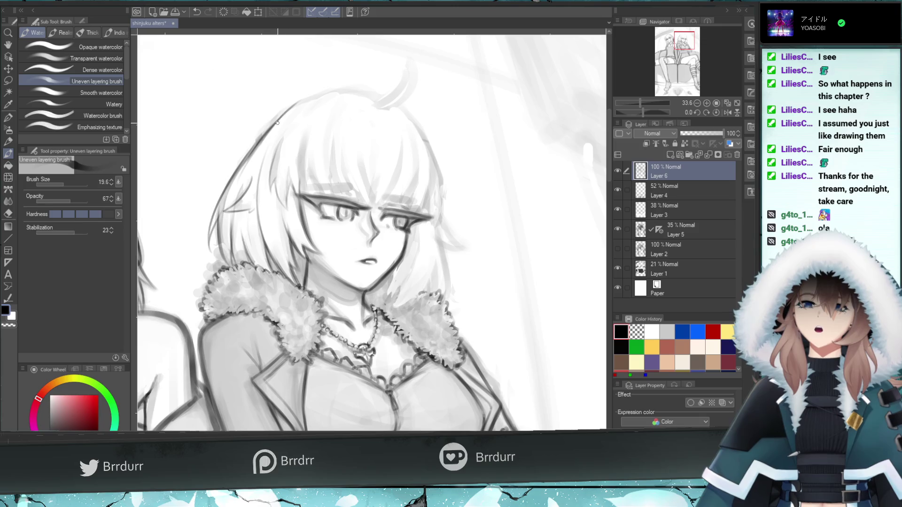
pyautogui.hotkey('ctrl', 'z')
pyautogui.moveTo(284, 115)
pyautogui.mouseDown()
pyautogui.moveTo(345, 86)
pyautogui.moveTo(383, 98)
pyautogui.mouseUp()
pyautogui.hotkey('ctrl', 'z')
pyautogui.hotkey('ctrl', 'z')
pyautogui.hotkey('ctrl', 'z')
pyautogui.hotkey('ctrl', 'z')
pyautogui.hotkey('ctrl', 'z')
pyautogui.hotkey('ctrl', 'z')
pyautogui.hotkey('ctrl', 'z')
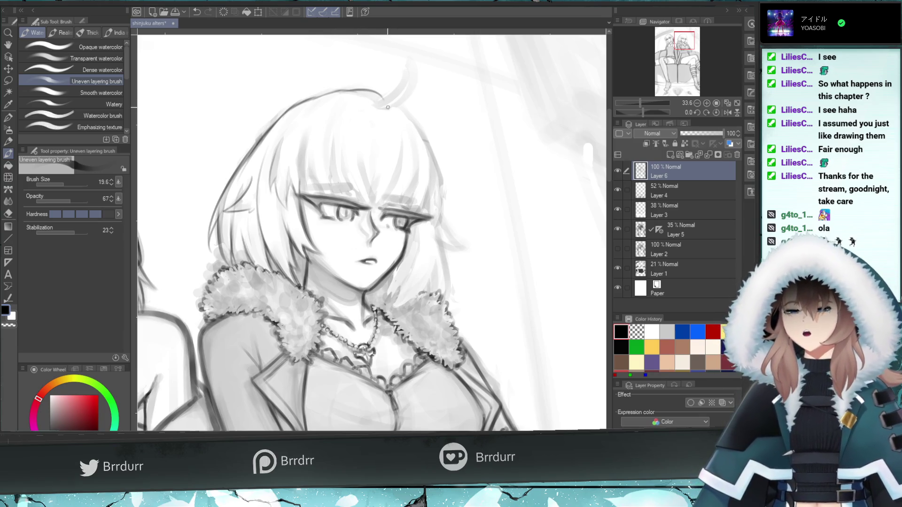
# Paint a curved ahoge on top of the head and refine its right-side curve
pyautogui.hotkey('ctrl', 'z')
pyautogui.moveTo(348, 91)
pyautogui.mouseDown()
pyautogui.moveTo(383, 100)
pyautogui.moveTo(334, 94)
pyautogui.moveTo(309, 102)
pyautogui.mouseUp()
pyautogui.hotkey('ctrl', 'z')
pyautogui.hotkey('ctrl', 'z')
pyautogui.hotkey('ctrl', 'z')
pyautogui.moveTo(371, 102)
pyautogui.mouseDown()
pyautogui.moveTo(408, 65)
pyautogui.moveTo(408, 78)
pyautogui.moveTo(407, 64)
pyautogui.moveTo(403, 97)
pyautogui.moveTo(371, 106)
pyautogui.mouseUp()
pyautogui.hotkey('ctrl', 'z')
pyautogui.hotkey('ctrl', 'z')
pyautogui.hotkey('ctrl', 'z')
pyautogui.moveTo(406, 71); pyautogui.dragTo(371, 106)
pyautogui.moveTo(416, 84); pyautogui.dragTo(404, 100)
pyautogui.hotkey('ctrl', 'z')
pyautogui.moveTo(409, 56); pyautogui.dragTo(413, 99)
pyautogui.hotkey('ctrl', 'z')
pyautogui.hotkey('ctrl', 'z')
pyautogui.moveTo(408, 57)
pyautogui.mouseDown()
pyautogui.moveTo(397, 105)
pyautogui.moveTo(412, 123)
pyautogui.moveTo(405, 113)
pyautogui.mouseUp()
pyautogui.hotkey('ctrl', 'z')
pyautogui.hotkey('ctrl', 'z')
pyautogui.hotkey('ctrl', 'z')
pyautogui.hotkey('ctrl', 'z')
pyautogui.hotkey('ctrl', 'z')
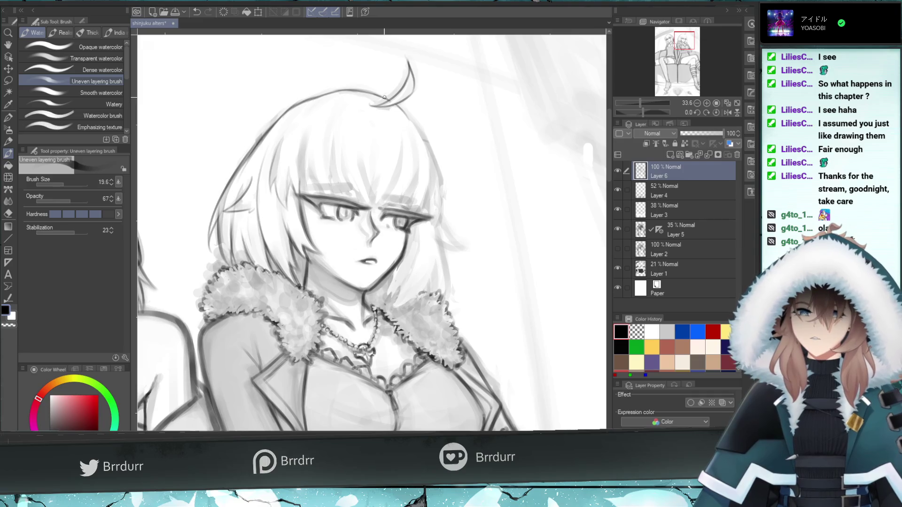
pyautogui.hotkey('ctrl', 'z')
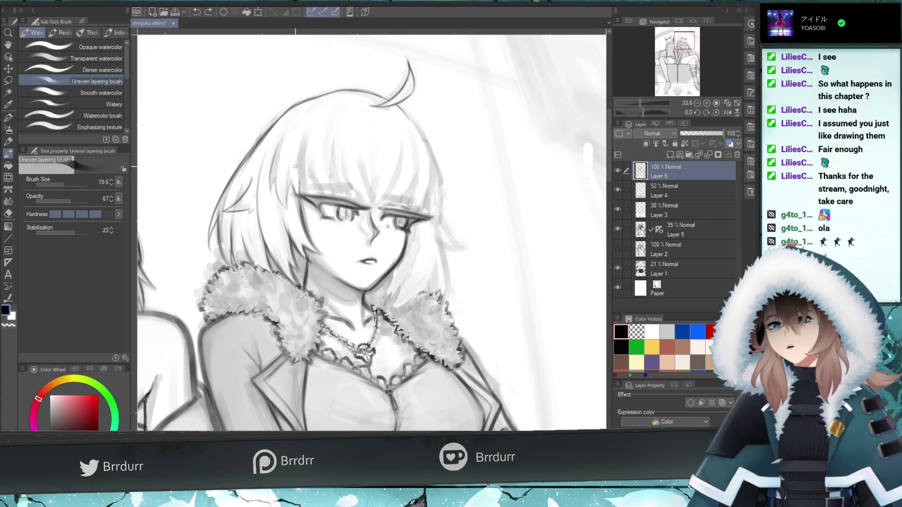
# Try short strands in the bangs and near the top of the head, keeping one
pyautogui.moveTo(303, 191); pyautogui.dragTo(307, 158)
pyautogui.hotkey('ctrl', 'z')
pyautogui.hotkey('ctrl', 'z')
pyautogui.hotkey('ctrl', 'z')
pyautogui.hotkey('ctrl', 'z')
pyautogui.moveTo(273, 188)
pyautogui.mouseDown()
pyautogui.moveTo(296, 121)
pyautogui.moveTo(282, 125)
pyautogui.mouseUp()
pyautogui.hotkey('ctrl', 'z')
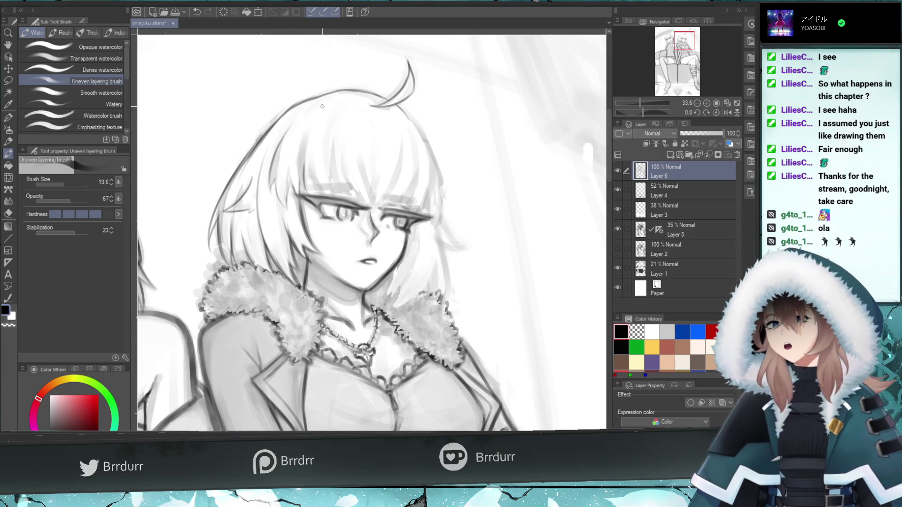
pyautogui.moveTo(335, 95); pyautogui.dragTo(313, 113)
pyautogui.hotkey('ctrl', 'z')
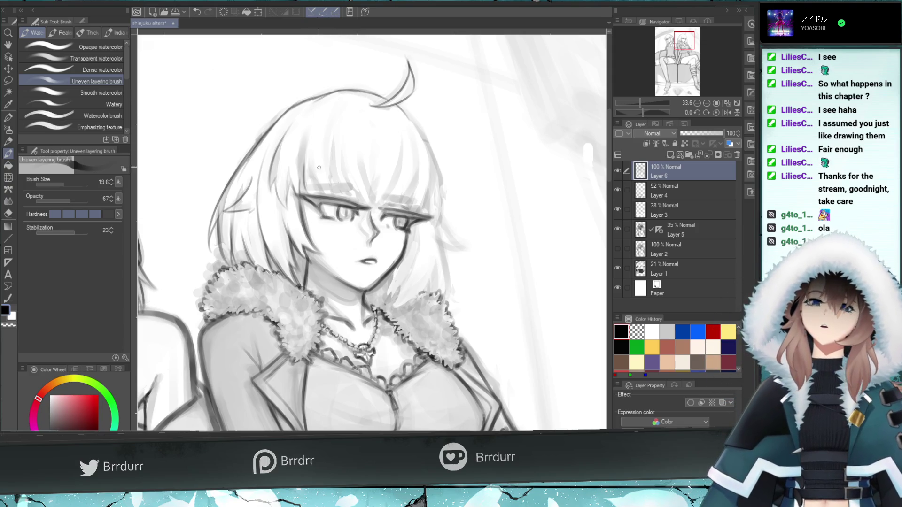
pyautogui.hotkey('ctrl', 'z')
pyautogui.moveTo(301, 180); pyautogui.dragTo(320, 194)
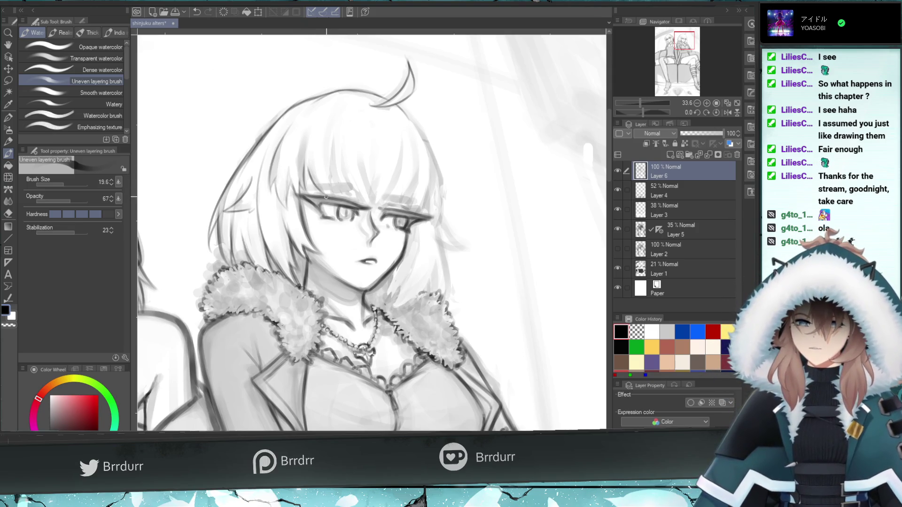
pyautogui.hotkey('ctrl', 'z')
pyautogui.moveTo(316, 187); pyautogui.dragTo(301, 141)
pyautogui.hotkey('ctrl', 'z')
pyautogui.moveTo(309, 173); pyautogui.dragTo(302, 159)
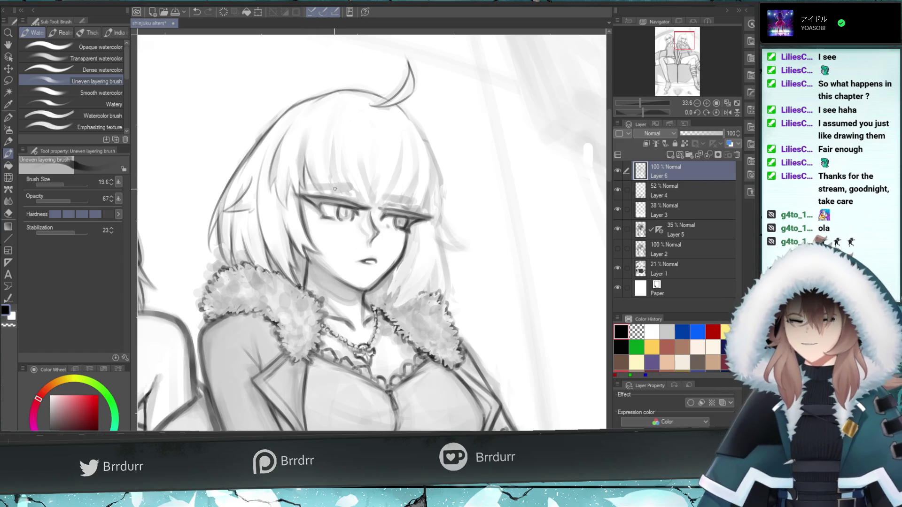
# Add faint strands through the bangs, testing and undoing strokes near the brow
pyautogui.moveTo(351, 204); pyautogui.dragTo(347, 194)
pyautogui.hotkey('ctrl', 'z')
pyautogui.hotkey('ctrl', 'z')
pyautogui.hotkey('ctrl', 'z')
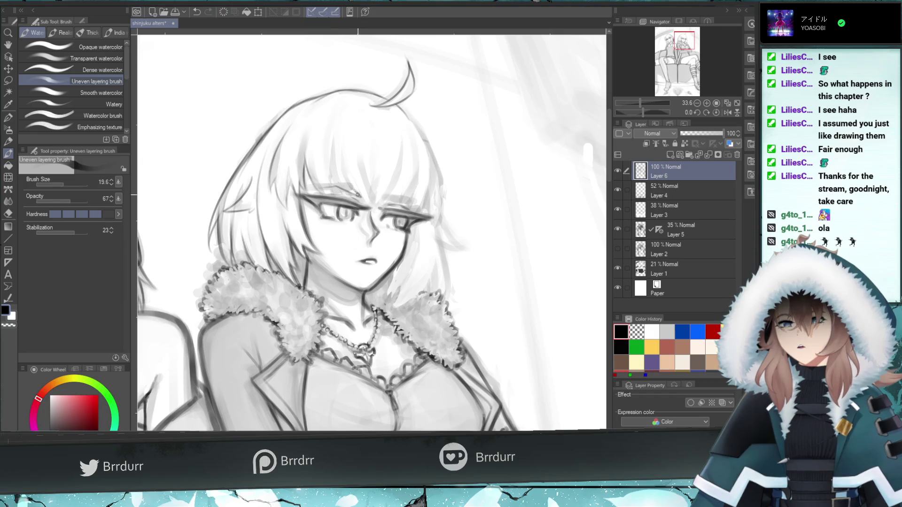
pyautogui.moveTo(357, 193); pyautogui.dragTo(333, 186)
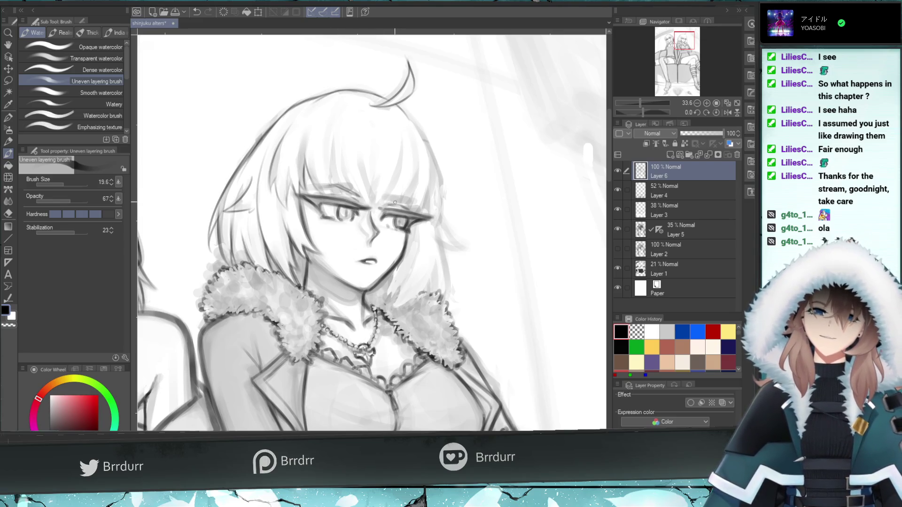
pyautogui.moveTo(415, 206); pyautogui.dragTo(383, 197)
pyautogui.hotkey('ctrl', 'z')
pyautogui.hotkey('ctrl', 'z')
pyautogui.hotkey('ctrl', 'z')
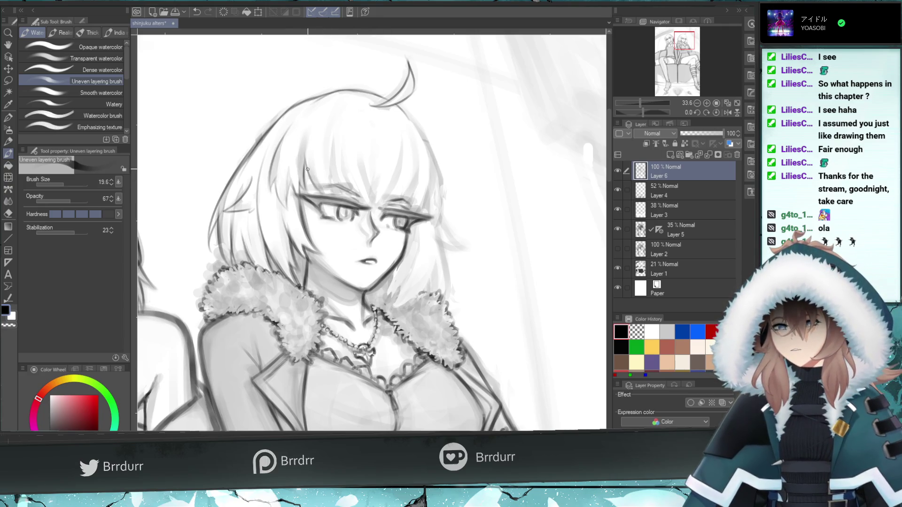
pyautogui.moveTo(332, 144)
pyautogui.mouseDown()
pyautogui.moveTo(332, 188)
pyautogui.moveTo(332, 155)
pyautogui.mouseUp()
pyautogui.hotkey('ctrl', 'z')
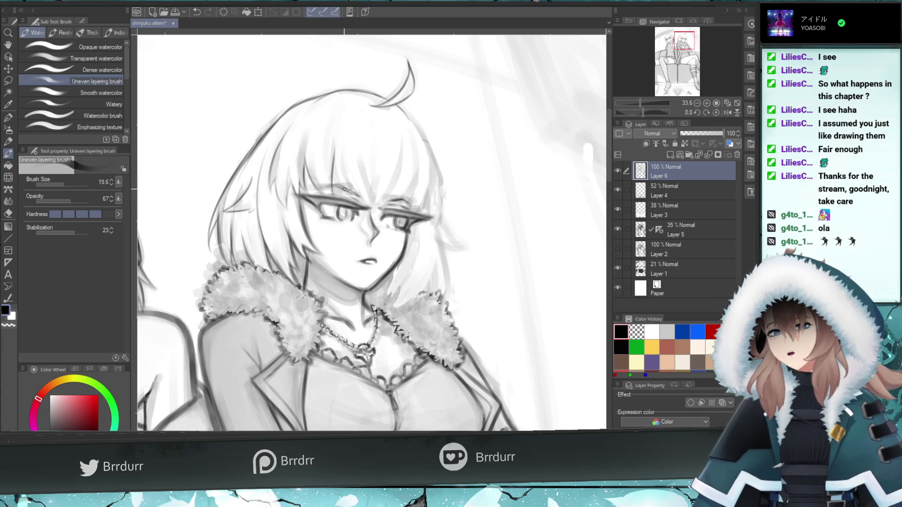
pyautogui.moveTo(343, 188); pyautogui.dragTo(339, 163)
pyautogui.hotkey('ctrl', 'z')
pyautogui.moveTo(349, 198); pyautogui.dragTo(334, 158)
pyautogui.hotkey('ctrl', 'z')
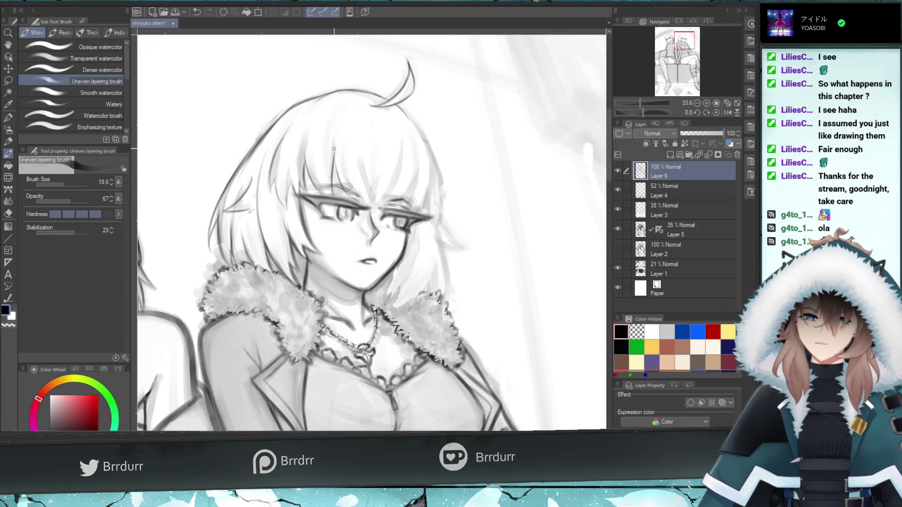
# Compare the bang strand with undo/redo, then add a dark strand over the bangs
pyautogui.hotkey('ctrl', 'z')
pyautogui.hotkey('ctrl', 'y')
pyautogui.hotkey('ctrl', 'z')
pyautogui.hotkey('ctrl', 'y')
pyautogui.hotkey('ctrl', 'z')
pyautogui.hotkey('ctrl', 'y')
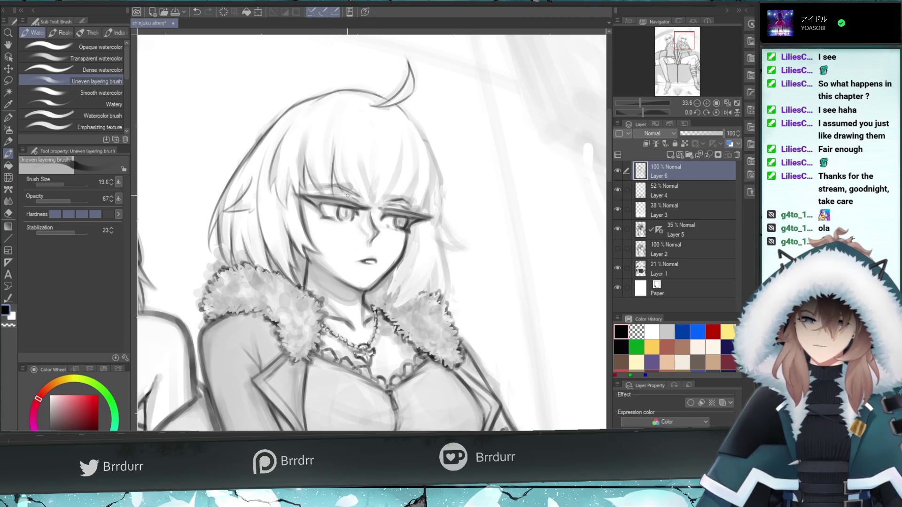
pyautogui.moveTo(346, 176); pyautogui.dragTo(363, 207)
pyautogui.hotkey('ctrl', 'z')
pyautogui.hotkey('ctrl', 'y')
# Add a dark strand over the eyebrow and redraw a strand falling between the eyes
pyautogui.moveTo(375, 216); pyautogui.dragTo(347, 176)
pyautogui.moveTo(375, 217); pyautogui.dragTo(368, 205)
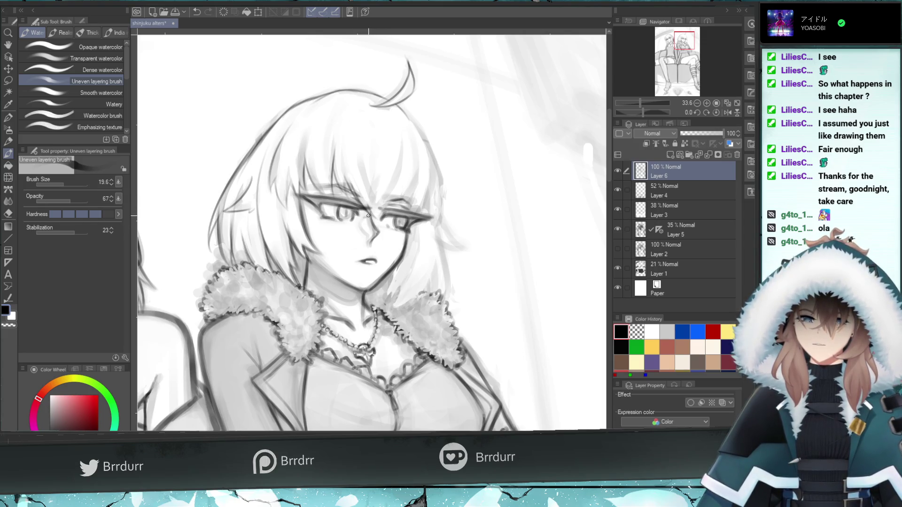
pyautogui.moveTo(376, 212); pyautogui.dragTo(393, 168)
pyautogui.hotkey('ctrl', 'z')
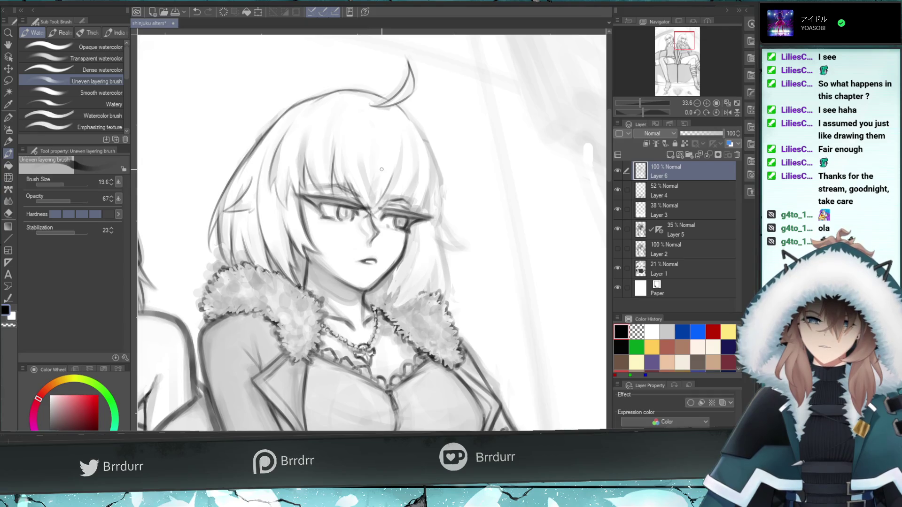
pyautogui.moveTo(372, 204); pyautogui.dragTo(361, 171)
pyautogui.hotkey('ctrl', 'z')
pyautogui.moveTo(372, 204); pyautogui.dragTo(359, 149)
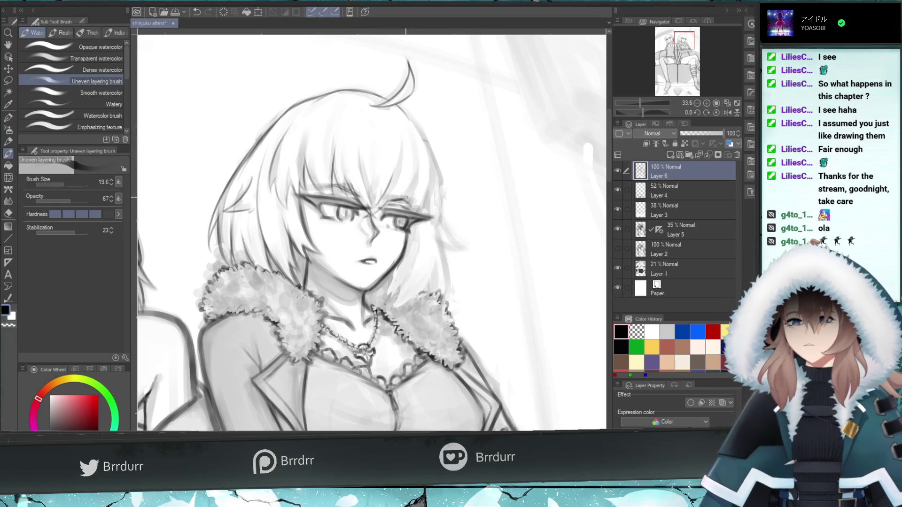
pyautogui.hotkey('ctrl', 'z')
pyautogui.moveTo(397, 193)
pyautogui.mouseDown()
pyautogui.moveTo(379, 204)
pyautogui.moveTo(409, 189)
pyautogui.mouseUp()
# Retry the short eyebrow stroke at several heights until it looks right
pyautogui.hotkey('ctrl', 'z')
pyautogui.hotkey('ctrl', 'z')
pyautogui.hotkey('ctrl', 'z')
pyautogui.hotkey('ctrl', 'z')
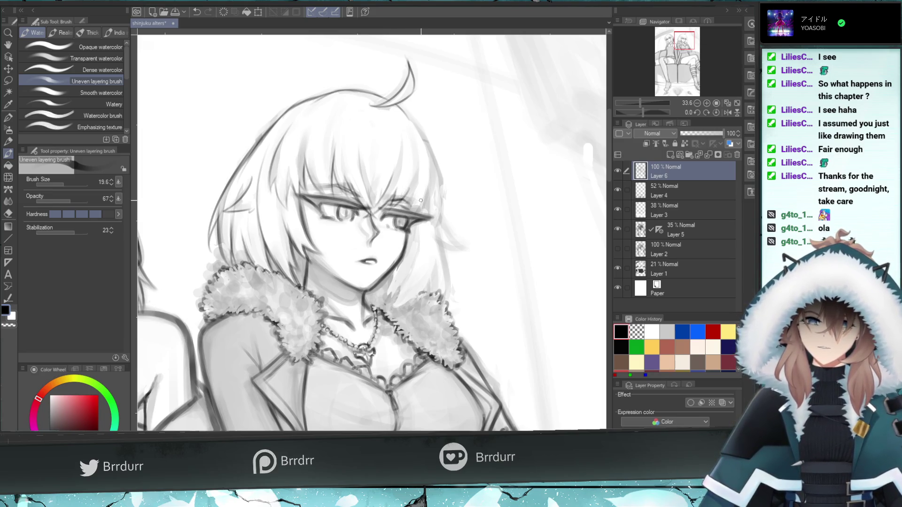
pyautogui.hotkey('ctrl', 'z')
pyautogui.moveTo(396, 208); pyautogui.dragTo(415, 183)
pyautogui.hotkey('ctrl', 'z')
pyautogui.hotkey('ctrl', 'z')
pyautogui.hotkey('ctrl', 'z')
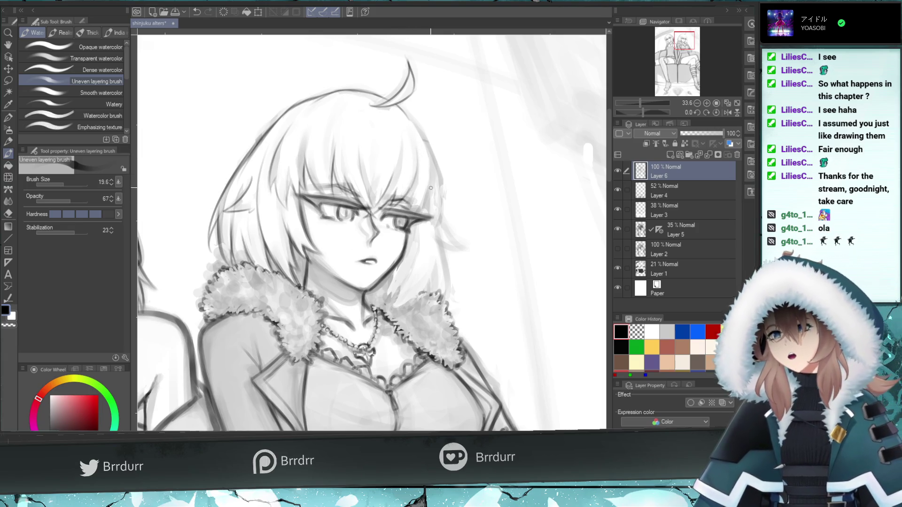
pyautogui.moveTo(408, 203); pyautogui.dragTo(418, 165)
pyautogui.hotkey('ctrl', 'z')
pyautogui.hotkey('ctrl', 'z')
# Redraw the stroke along the hair's right edge through several attempts
pyautogui.hotkey('ctrl', 'z')
pyautogui.moveTo(409, 197)
pyautogui.mouseDown()
pyautogui.moveTo(411, 206)
pyautogui.moveTo(432, 165)
pyautogui.moveTo(428, 132)
pyautogui.moveTo(412, 116)
pyautogui.mouseUp()
pyautogui.hotkey('ctrl', 'z')
pyautogui.hotkey('ctrl', 'z')
pyautogui.hotkey('ctrl', 'z')
pyautogui.hotkey('ctrl', 'z')
pyautogui.hotkey('ctrl', 'z')
pyautogui.moveTo(432, 159); pyautogui.dragTo(401, 112)
pyautogui.hotkey('ctrl', 'z')
pyautogui.hotkey('ctrl', 'z')
pyautogui.hotkey('ctrl', 'z')
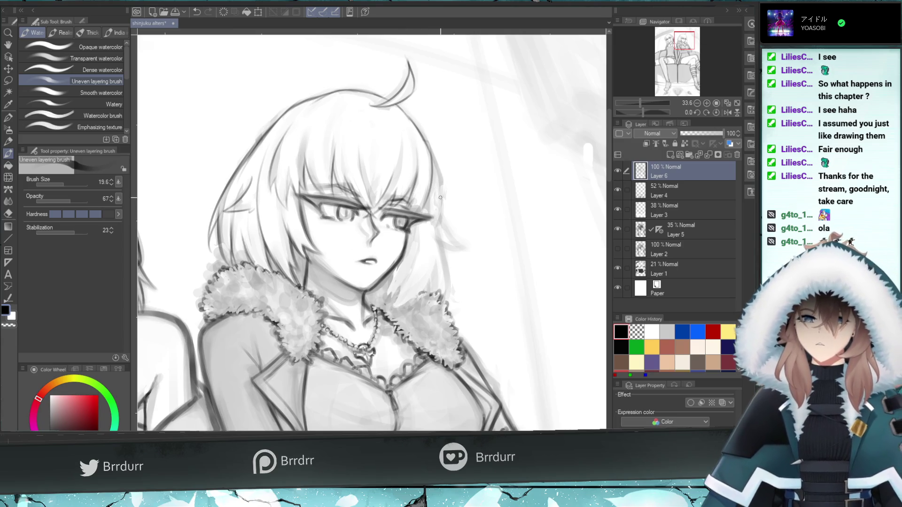
pyautogui.hotkey('ctrl', 'z')
pyautogui.moveTo(429, 181); pyautogui.dragTo(427, 145)
pyautogui.hotkey('ctrl', 'z')
pyautogui.hotkey('ctrl', 'z')
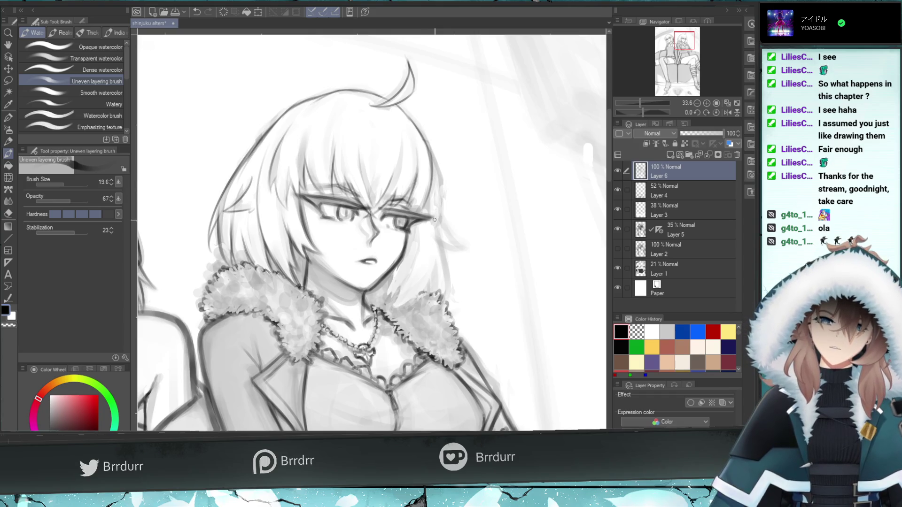
pyautogui.moveTo(441, 228); pyautogui.dragTo(428, 153)
pyautogui.hotkey('ctrl', 'z')
# Reshape the hair edge beside her eye, redrawing and undoing the short watercolor strokes
pyautogui.moveTo(443, 196); pyautogui.dragTo(432, 159)
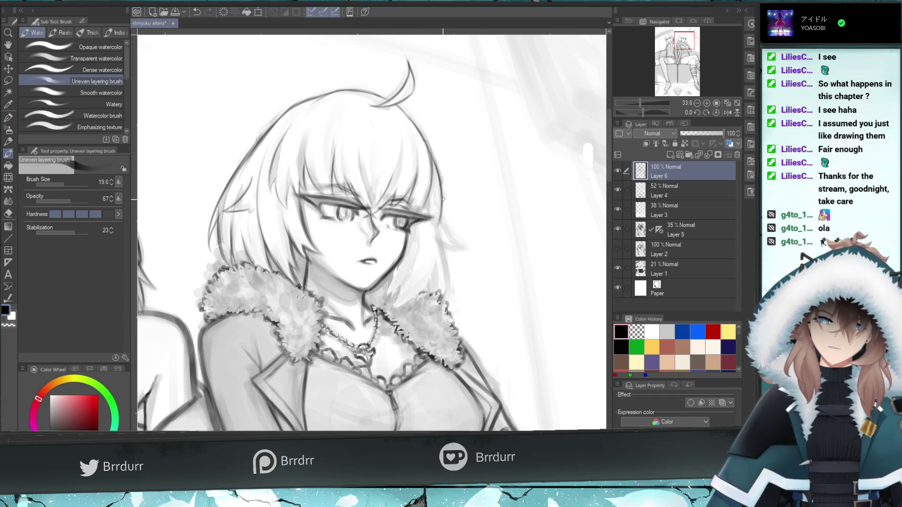
pyautogui.hotkey('ctrl', 'z')
pyautogui.moveTo(441, 211)
pyautogui.mouseDown()
pyautogui.moveTo(434, 231)
pyautogui.moveTo(433, 206)
pyautogui.mouseUp()
pyautogui.hotkey('ctrl', 'z')
pyautogui.hotkey('ctrl', 'z')
pyautogui.hotkey('ctrl', 'z')
pyautogui.hotkey('ctrl', 'z')
pyautogui.moveTo(431, 237)
pyautogui.mouseDown()
pyautogui.moveTo(437, 213)
pyautogui.moveTo(424, 232)
pyautogui.mouseUp()
pyautogui.hotkey('ctrl', 'z')
pyautogui.hotkey('ctrl', 'z')
pyautogui.hotkey('ctrl', 'z')
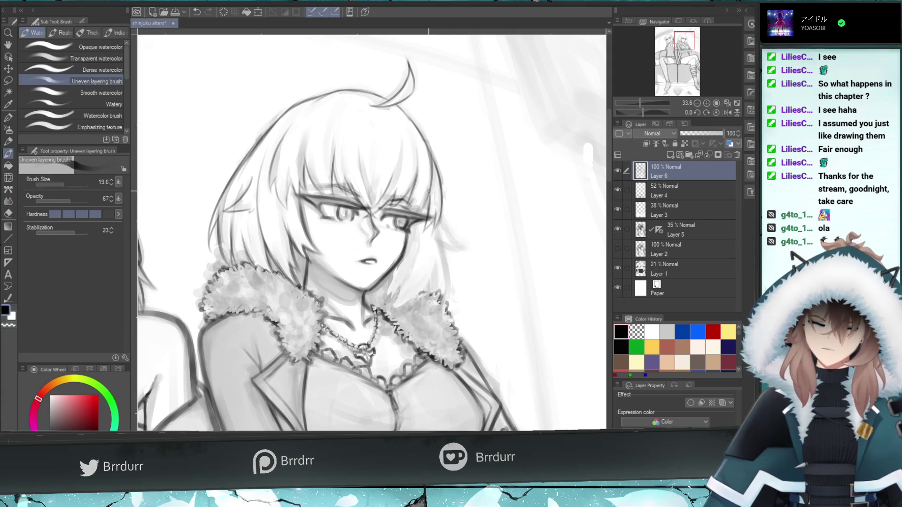
pyautogui.hotkey('ctrl', 'z')
pyautogui.moveTo(430, 195); pyautogui.dragTo(421, 213)
pyautogui.hotkey('ctrl', 'z')
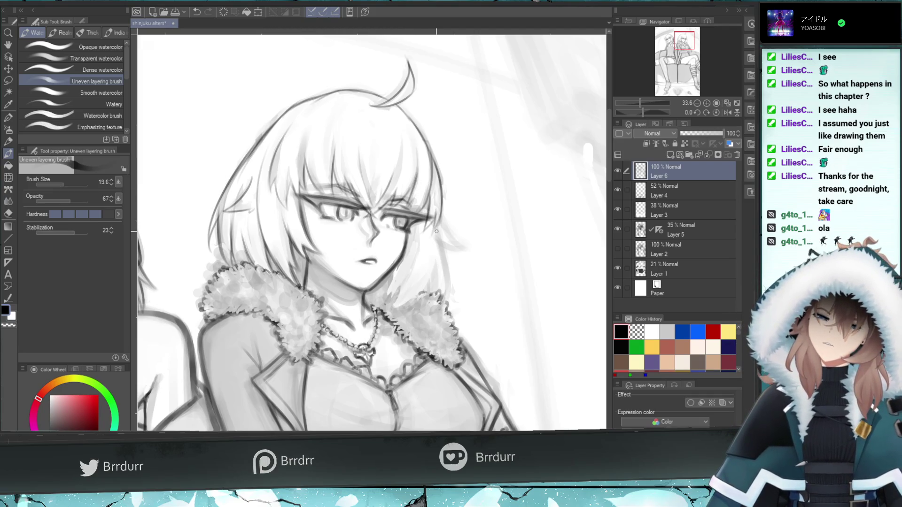
# Paint a hair strand falling down along her cheek, redrawing it until it sits right
pyautogui.moveTo(444, 223)
pyautogui.mouseDown()
pyautogui.moveTo(466, 245)
pyautogui.moveTo(446, 233)
pyautogui.moveTo(442, 250)
pyautogui.mouseUp()
pyautogui.hotkey('ctrl', 'z')
pyautogui.hotkey('ctrl', 'z')
pyautogui.hotkey('ctrl', 'z')
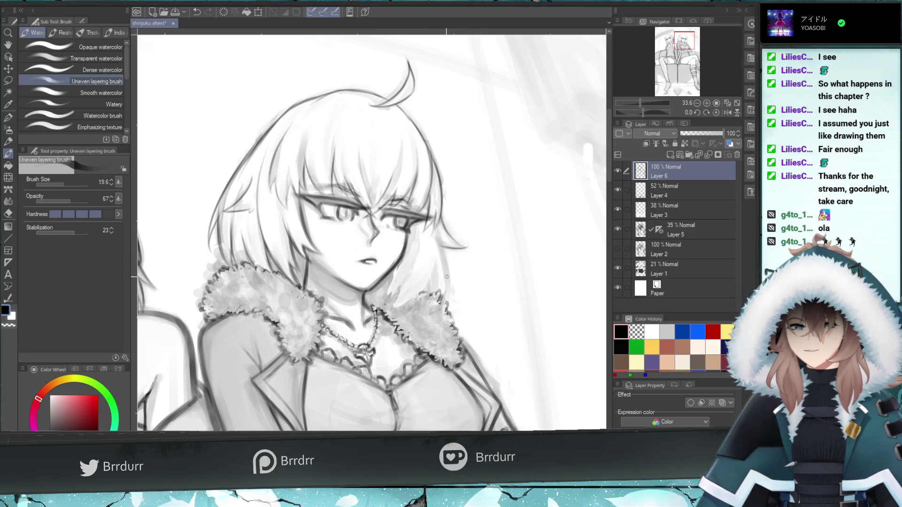
pyautogui.moveTo(451, 296); pyautogui.dragTo(436, 234)
pyautogui.hotkey('ctrl', 'z')
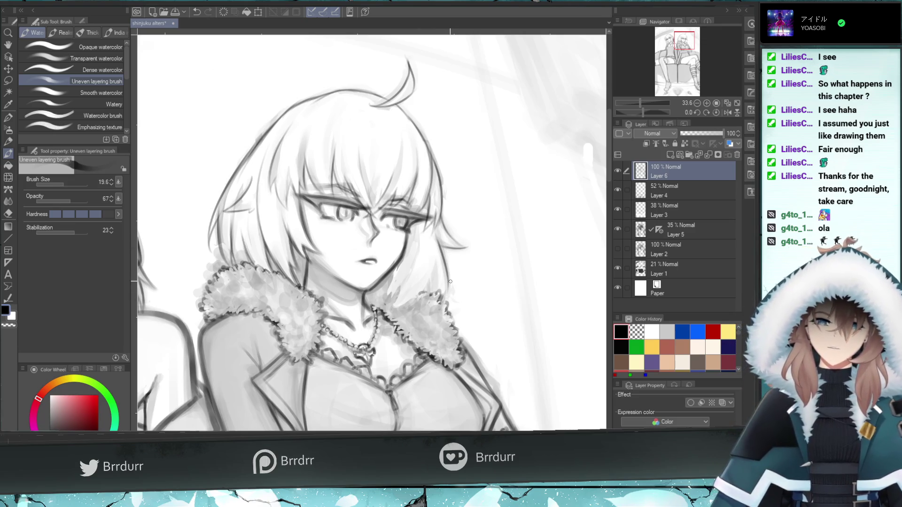
pyautogui.hotkey('ctrl', 'z')
pyautogui.moveTo(450, 303); pyautogui.dragTo(438, 238)
pyautogui.hotkey('ctrl', 'z')
pyautogui.moveTo(451, 284); pyautogui.dragTo(438, 237)
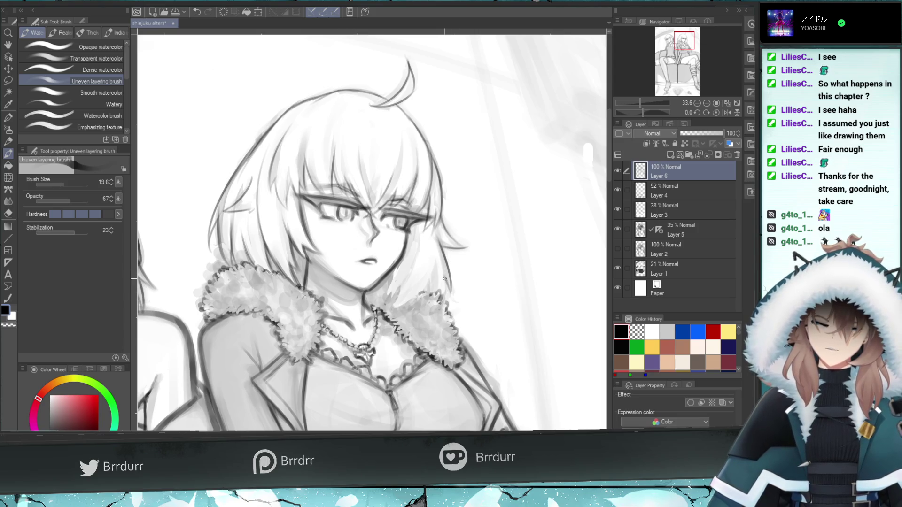
# Refine the lower cheek strand sweeping toward the jaw through repeated redraws and undos
pyautogui.hotkey('ctrl', 'z')
pyautogui.hotkey('ctrl', 'z')
pyautogui.moveTo(446, 296)
pyautogui.mouseDown()
pyautogui.moveTo(440, 279)
pyautogui.moveTo(406, 305)
pyautogui.mouseUp()
pyautogui.hotkey('ctrl', 'z')
pyautogui.hotkey('ctrl', 'z')
pyautogui.moveTo(435, 264); pyautogui.dragTo(400, 303)
pyautogui.hotkey('ctrl', 'z')
pyautogui.moveTo(435, 264)
pyautogui.mouseDown()
pyautogui.moveTo(402, 302)
pyautogui.moveTo(436, 264)
pyautogui.mouseUp()
pyautogui.hotkey('ctrl', 'z')
pyautogui.hotkey('ctrl', 'z')
pyautogui.moveTo(404, 304)
pyautogui.mouseDown()
pyautogui.moveTo(413, 285)
pyautogui.moveTo(408, 303)
pyautogui.mouseUp()
pyautogui.hotkey('ctrl', 'z')
pyautogui.hotkey('ctrl', 'z')
pyautogui.moveTo(437, 262); pyautogui.dragTo(410, 303)
pyautogui.hotkey('ctrl', 'z')
pyautogui.moveTo(438, 264)
pyautogui.mouseDown()
pyautogui.moveTo(409, 303)
pyautogui.moveTo(403, 295)
pyautogui.moveTo(395, 306)
pyautogui.moveTo(416, 258)
pyautogui.moveTo(390, 295)
pyautogui.mouseUp()
pyautogui.hotkey('ctrl', 'z')
pyautogui.hotkey('ctrl', 'z')
pyautogui.hotkey('ctrl', 'z')
pyautogui.hotkey('ctrl', 'z')
pyautogui.hotkey('ctrl', 'z')
pyautogui.hotkey('ctrl', 'z')
pyautogui.hotkey('ctrl', 'z')
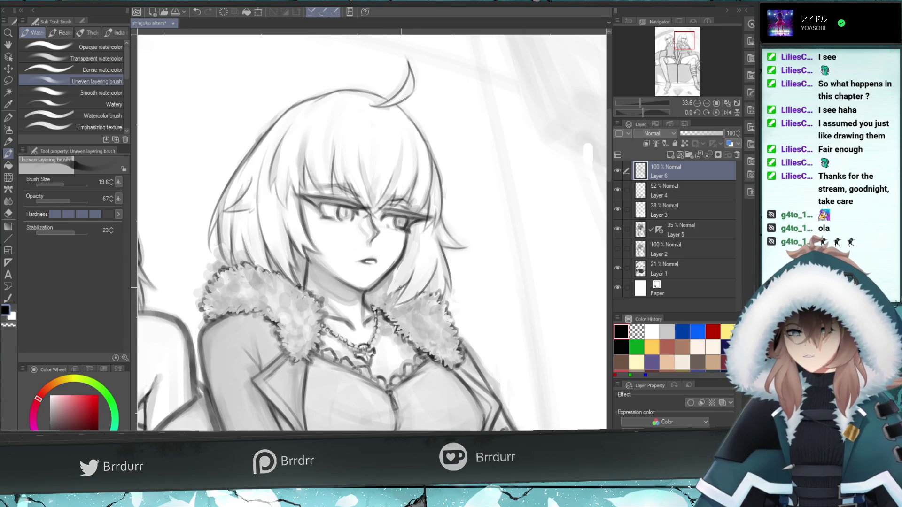
pyautogui.hotkey('ctrl', 'z')
# Add and darken short hair strands beside her cheek, undoing the misses
pyautogui.moveTo(402, 271)
pyautogui.mouseDown()
pyautogui.moveTo(387, 296)
pyautogui.moveTo(407, 258)
pyautogui.mouseUp()
pyautogui.hotkey('ctrl', 'z')
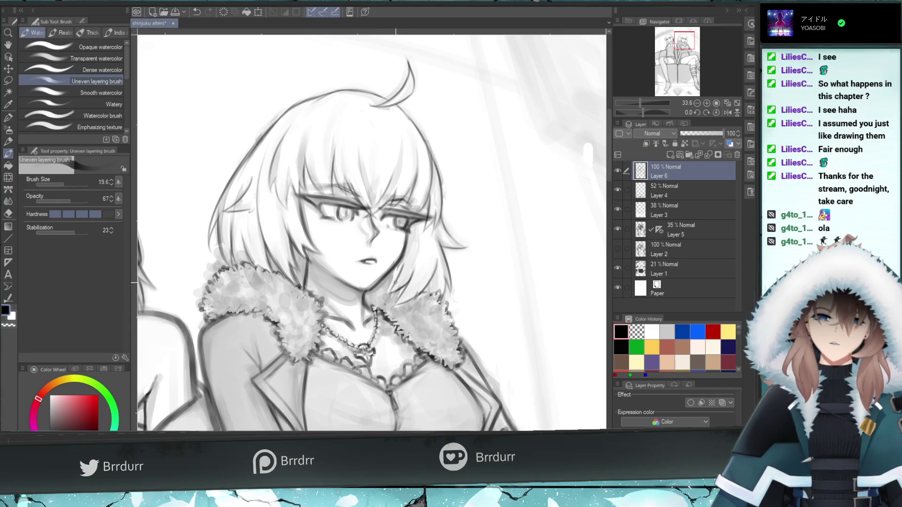
pyautogui.moveTo(421, 259); pyautogui.dragTo(420, 241)
pyautogui.hotkey('ctrl', 'z')
pyautogui.moveTo(412, 276); pyautogui.dragTo(419, 235)
pyautogui.moveTo(412, 274)
pyautogui.mouseDown()
pyautogui.moveTo(395, 288)
pyautogui.moveTo(432, 299)
pyautogui.moveTo(428, 278)
pyautogui.mouseUp()
pyautogui.hotkey('ctrl', 'z')
pyautogui.hotkey('ctrl', 'z')
pyautogui.hotkey('ctrl', 'z')
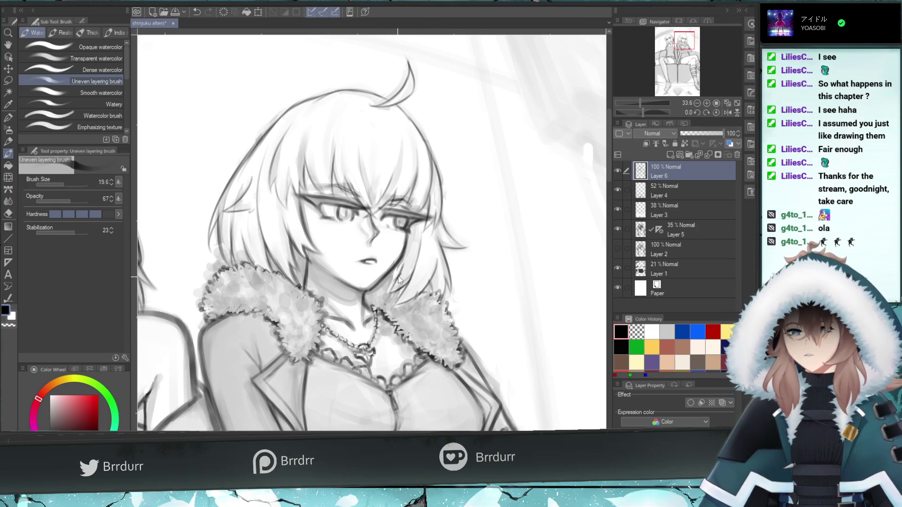
# Shade along the hair edge beside the face with small dabs and strokes
pyautogui.moveTo(404, 252); pyautogui.dragTo(403, 278)
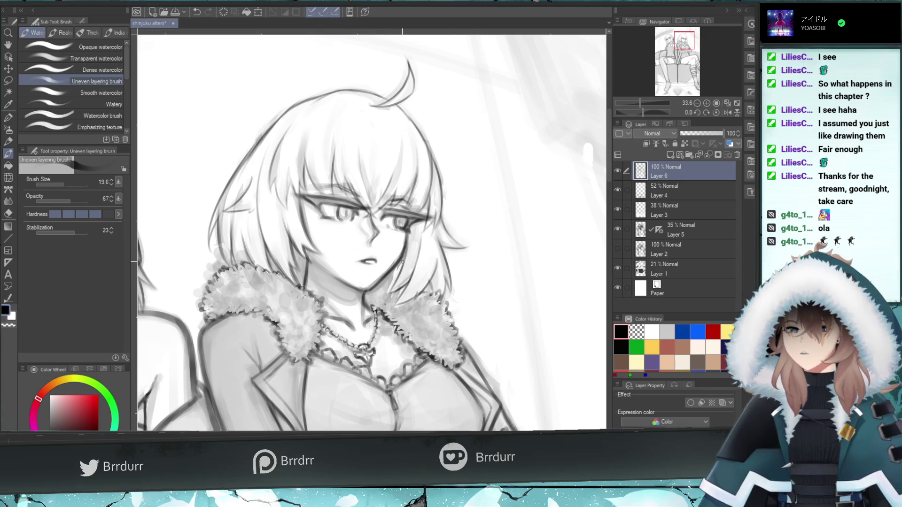
pyautogui.moveTo(398, 274); pyautogui.dragTo(396, 273)
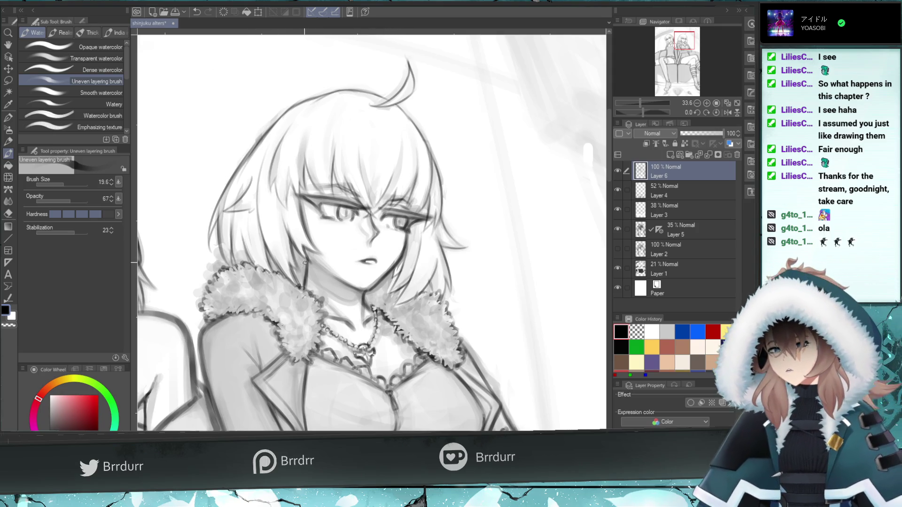
pyautogui.moveTo(309, 264)
pyautogui.mouseDown()
pyautogui.moveTo(303, 275)
pyautogui.moveTo(293, 242)
pyautogui.moveTo(303, 266)
pyautogui.moveTo(300, 253)
pyautogui.mouseUp()
pyautogui.hotkey('ctrl', 'z')
pyautogui.hotkey('ctrl', 'z')
pyautogui.hotkey('ctrl', 'z')
pyautogui.hotkey('ctrl', 'z')
pyautogui.hotkey('ctrl', 'z')
pyautogui.hotkey('ctrl', 'z')
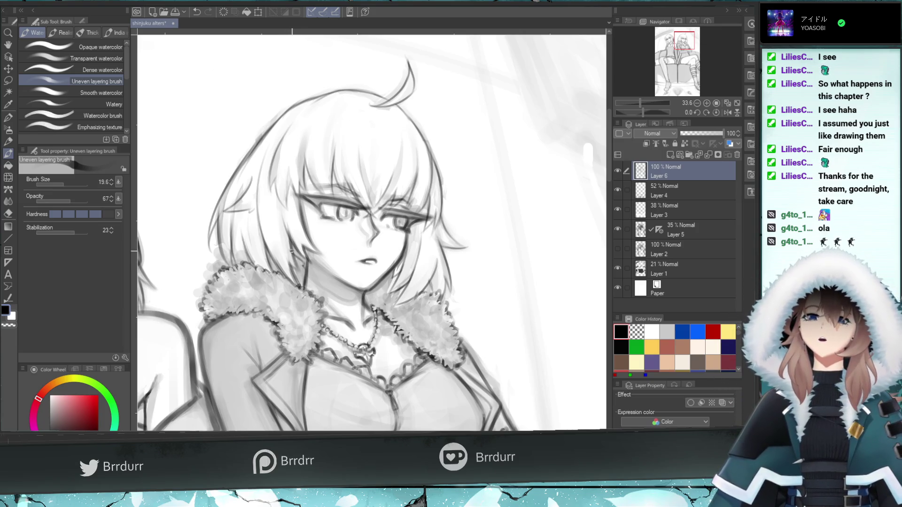
pyautogui.hotkey('ctrl', 'z')
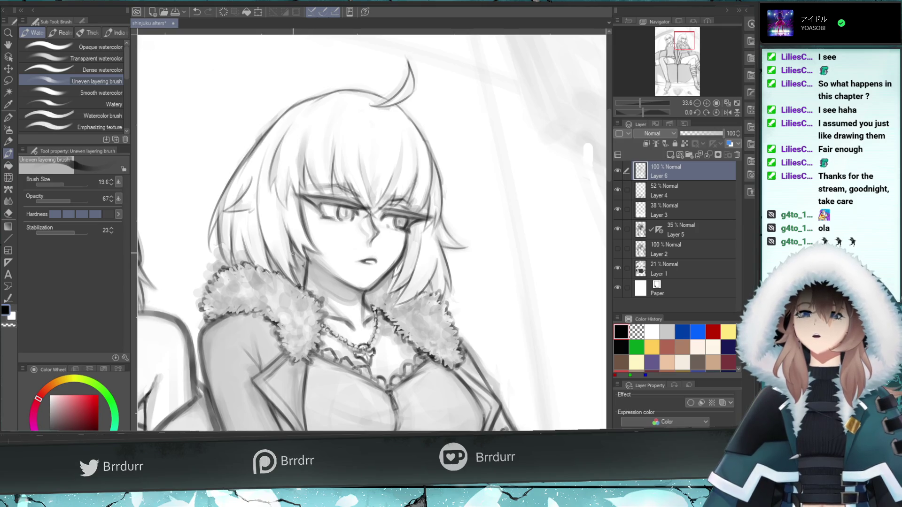
pyautogui.moveTo(305, 271)
pyautogui.mouseDown()
pyautogui.moveTo(299, 251)
pyautogui.moveTo(299, 258)
pyautogui.mouseUp()
pyautogui.hotkey('ctrl', 'z')
pyautogui.hotkey('ctrl', 'z')
pyautogui.hotkey('ctrl', 'z')
pyautogui.hotkey('ctrl', 'z')
pyautogui.hotkey('ctrl', 'z')
pyautogui.hotkey('ctrl', 'z')
pyautogui.hotkey('ctrl', 'z')
pyautogui.hotkey('ctrl', 'z')
pyautogui.hotkey('ctrl', 'z')
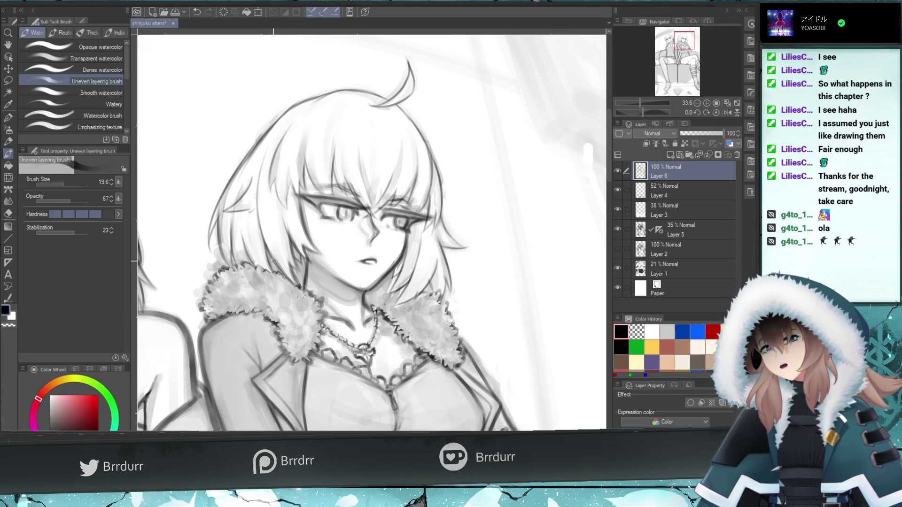
pyautogui.moveTo(274, 263); pyautogui.dragTo(283, 245)
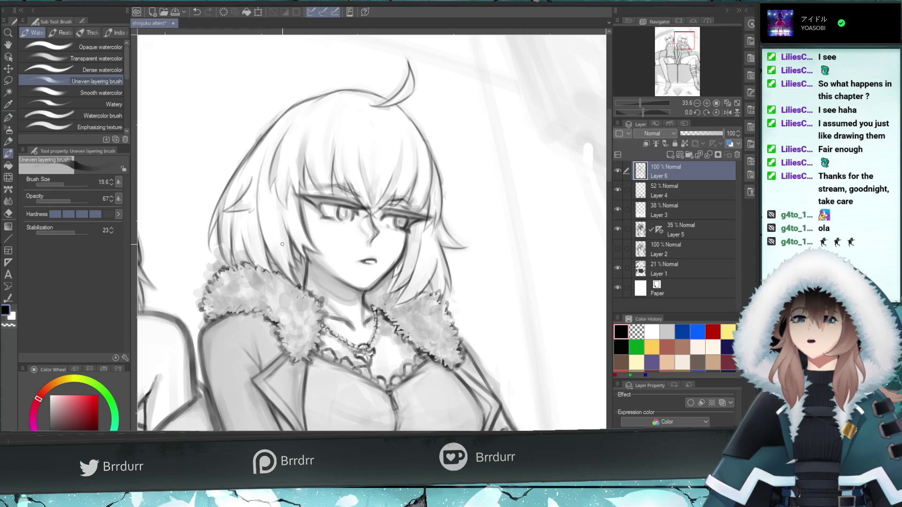
pyautogui.hotkey('ctrl', 'z')
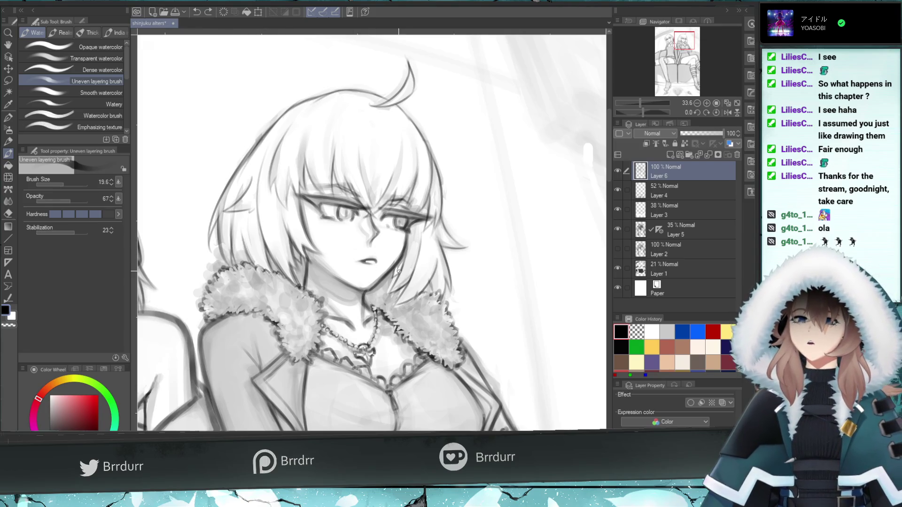
# Try small dark touches near her chin, neck and hair edge, undoing the misses
pyautogui.moveTo(392, 275); pyautogui.dragTo(390, 275)
pyautogui.hotkey('ctrl', 'z')
pyautogui.hotkey('ctrl', 'z')
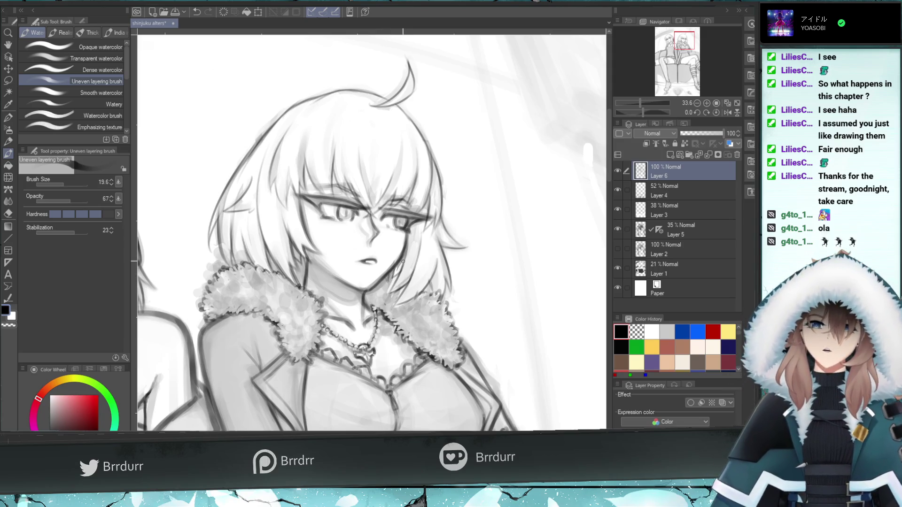
pyautogui.hotkey('ctrl', 'z')
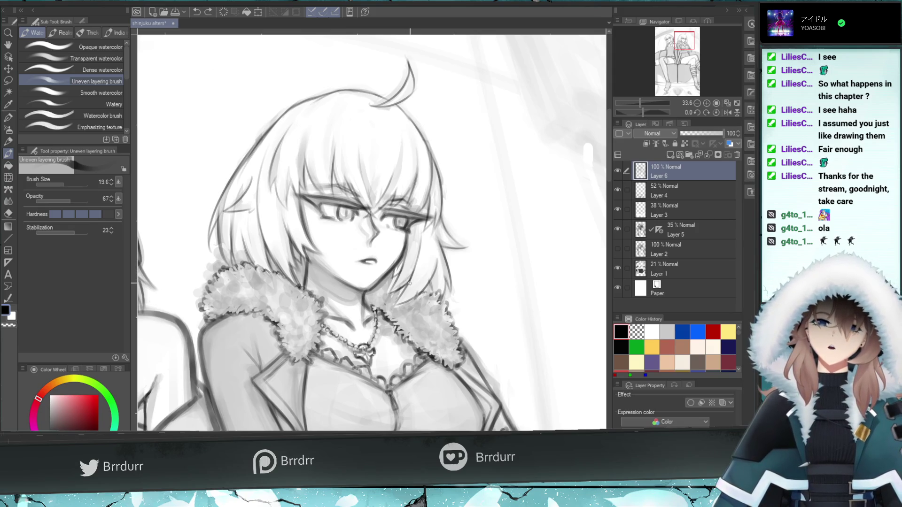
pyautogui.moveTo(396, 276); pyautogui.dragTo(402, 269)
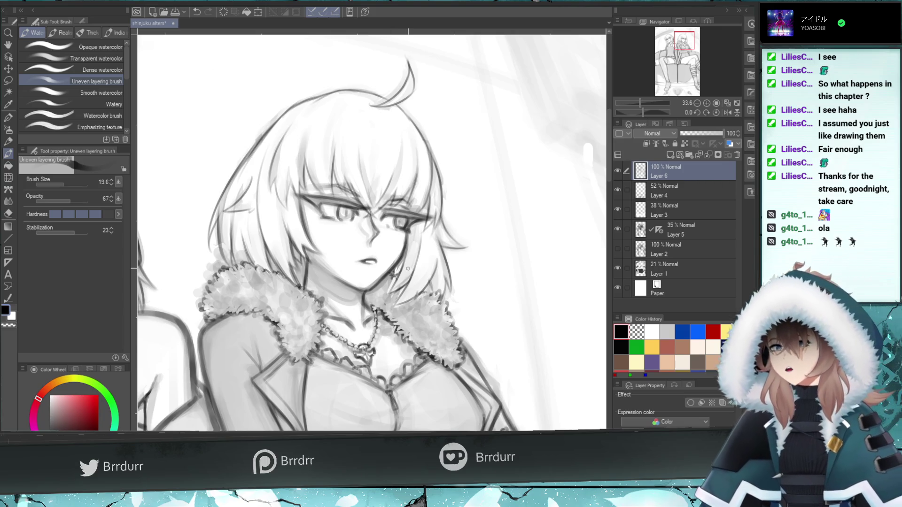
pyautogui.hotkey('ctrl', 'z')
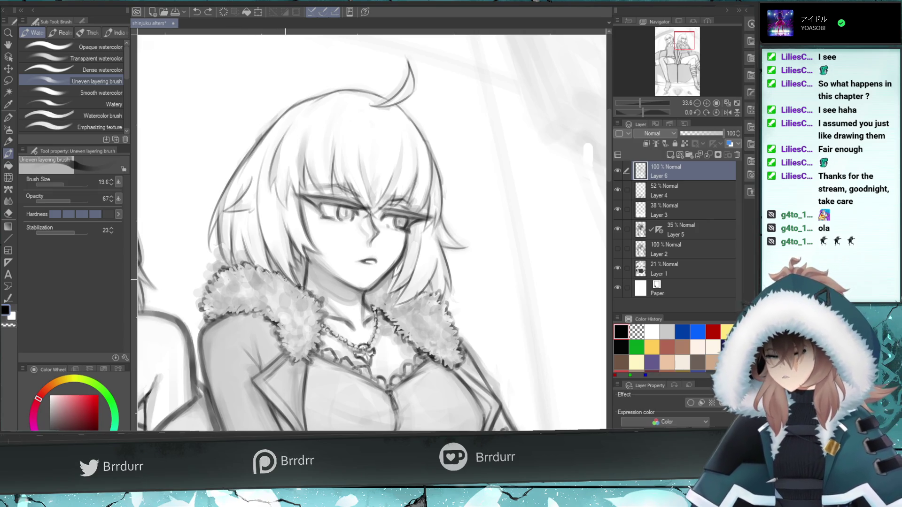
pyautogui.moveTo(303, 272); pyautogui.dragTo(299, 260)
pyautogui.hotkey('ctrl', 'z')
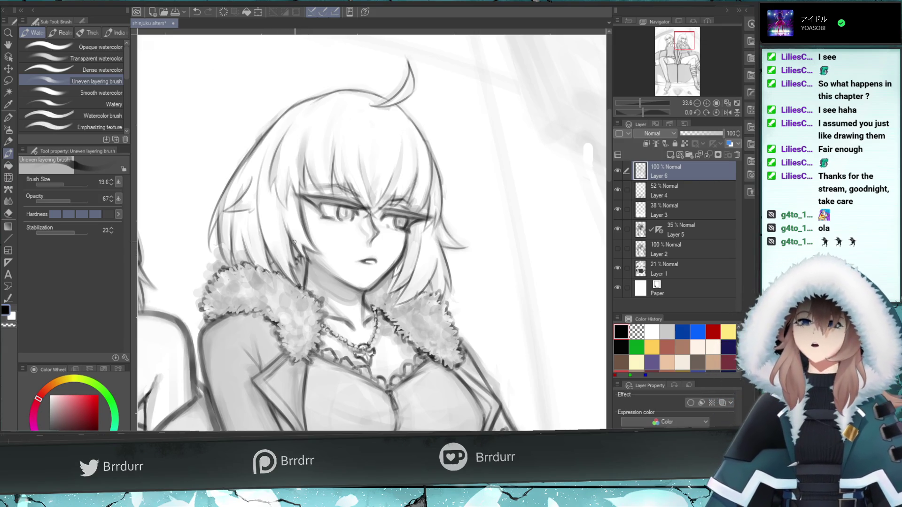
pyautogui.hotkey('ctrl', 'z')
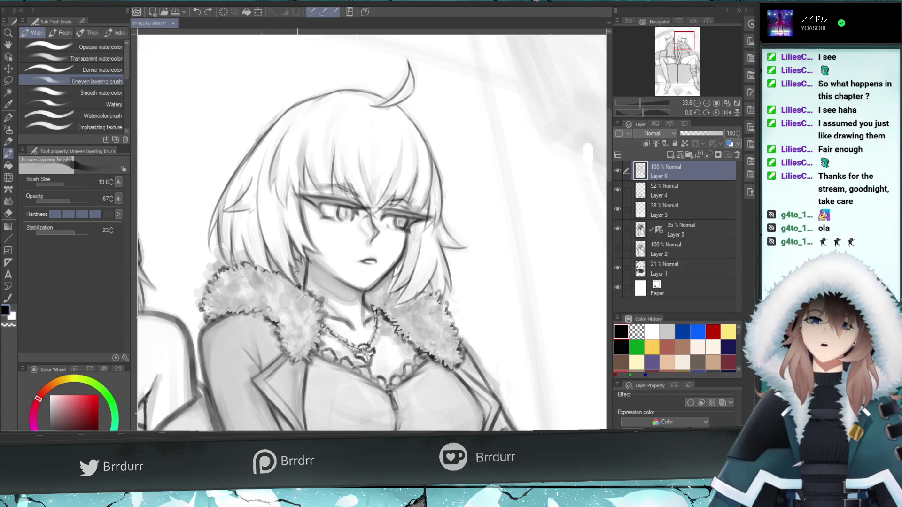
# Touch up her face with the hard eraser and watercolor brush, then mirror the canvas view
pyautogui.press('e')
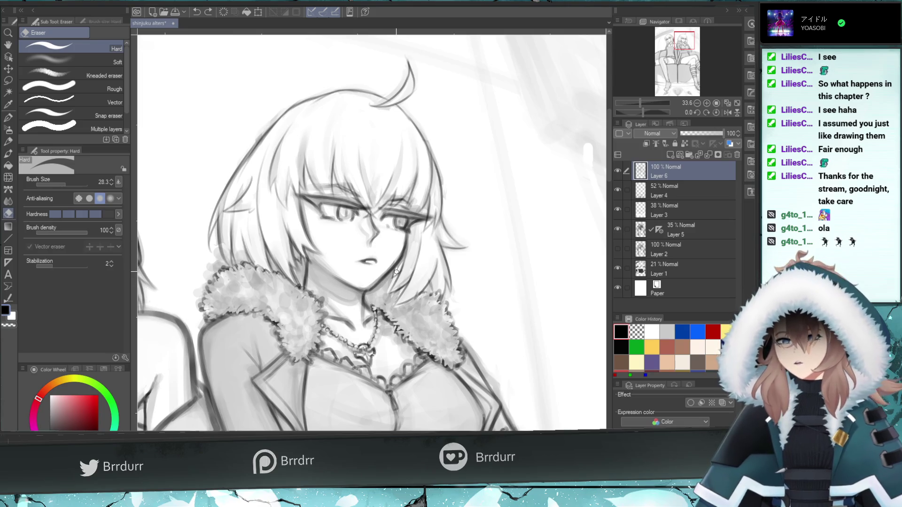
pyautogui.click(389, 280)
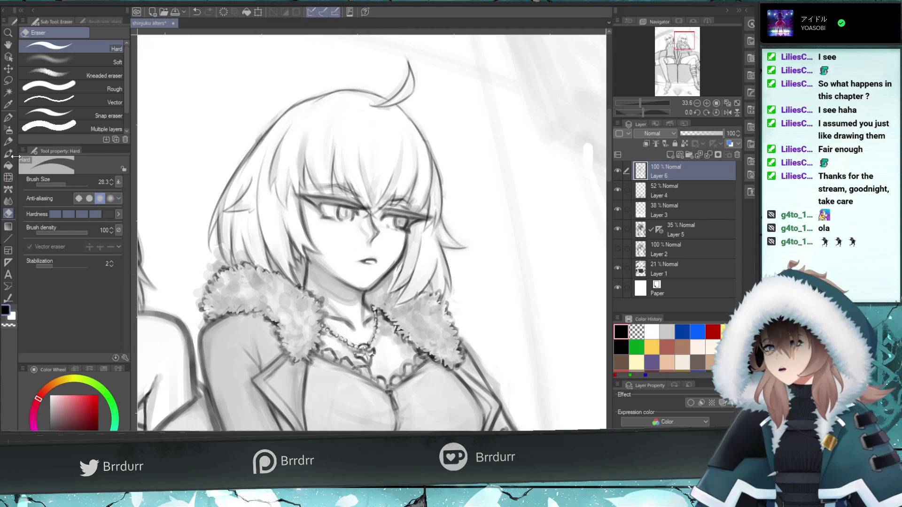
pyautogui.click(9, 154)
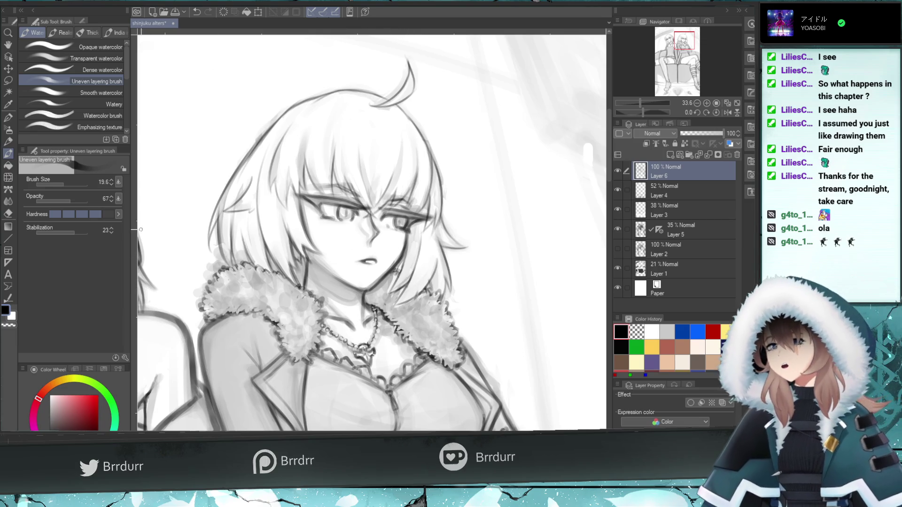
pyautogui.press('e')
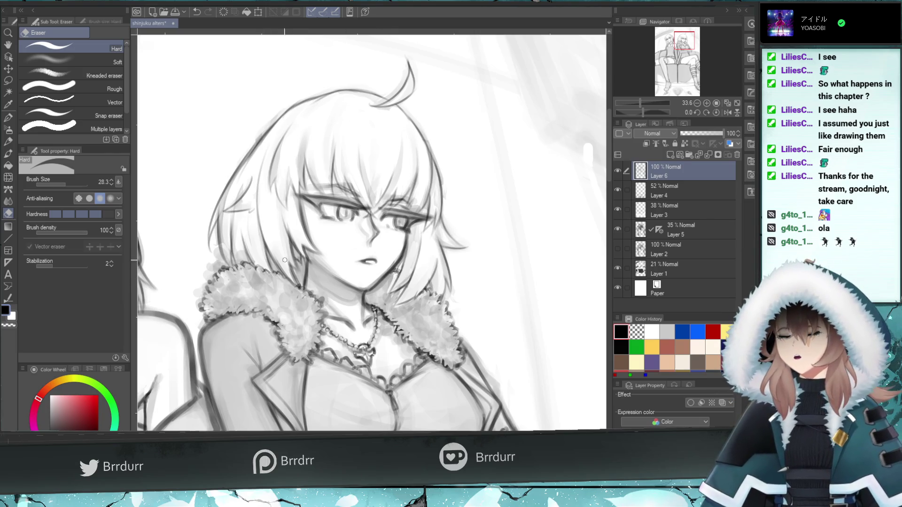
pyautogui.click(722, 112)
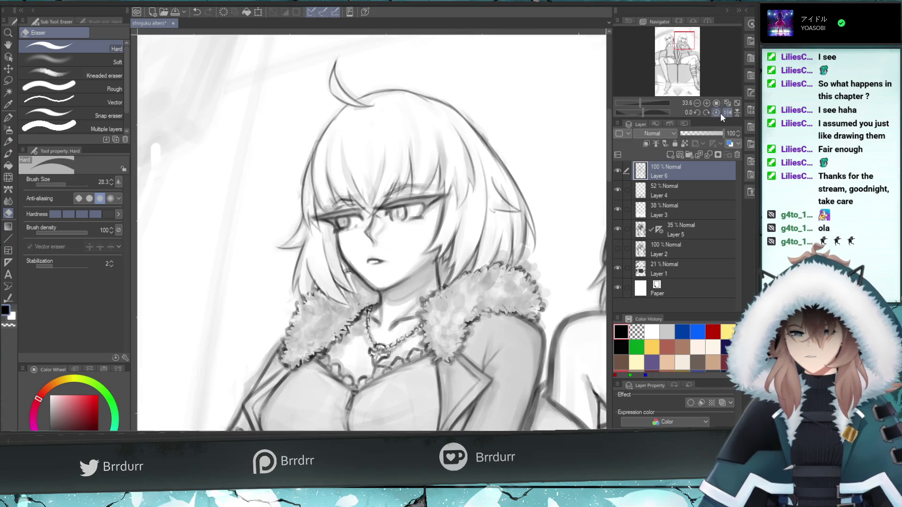
# Turn Flip horizontal off and zoom back to about 15%, framing both women on the couch
pyautogui.click(627, 104)
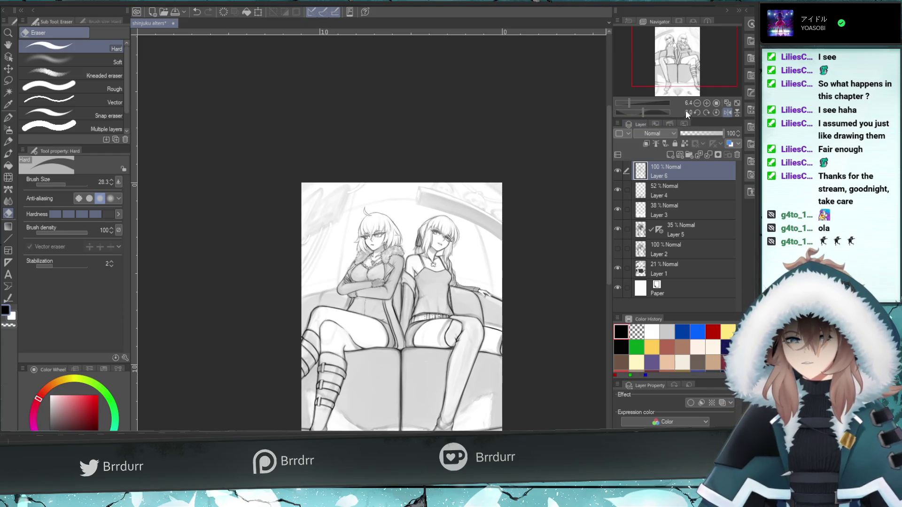
pyautogui.click(724, 112)
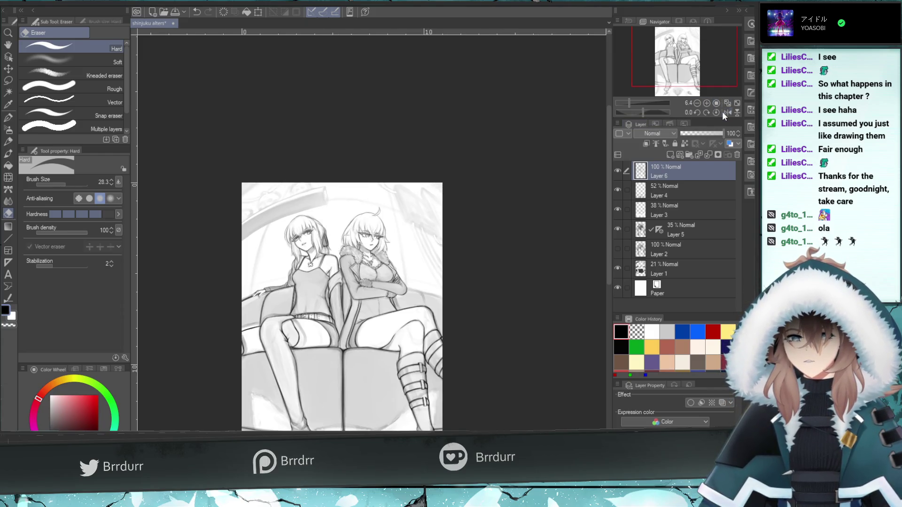
pyautogui.click(638, 104)
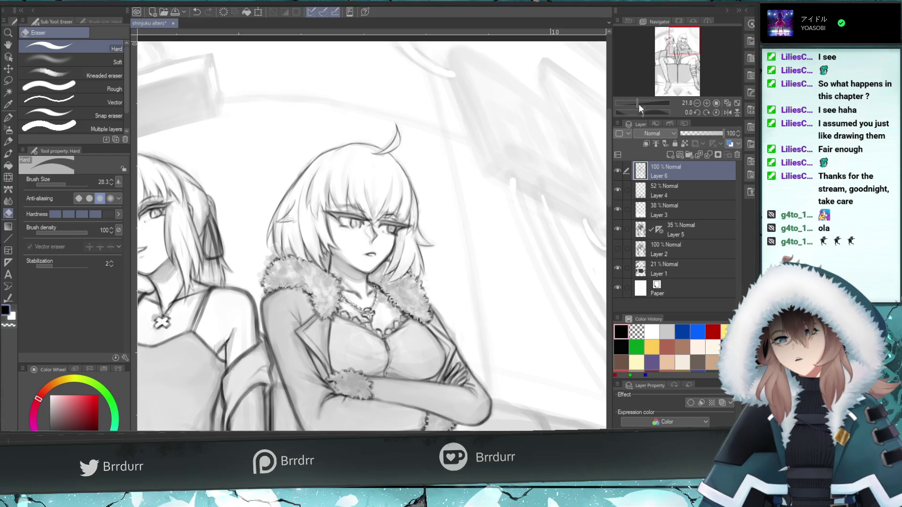
pyautogui.click(633, 103)
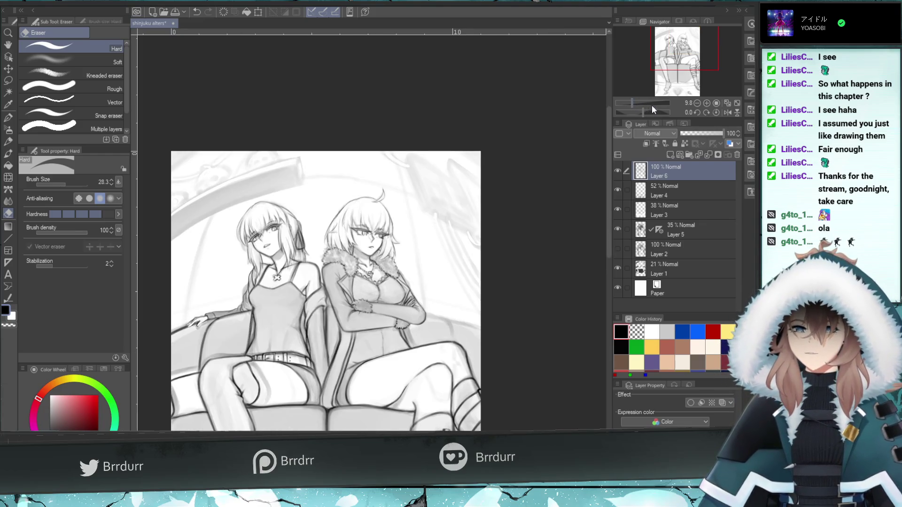
pyautogui.click(638, 103)
pyautogui.moveTo(674, 66); pyautogui.dragTo(678, 61)
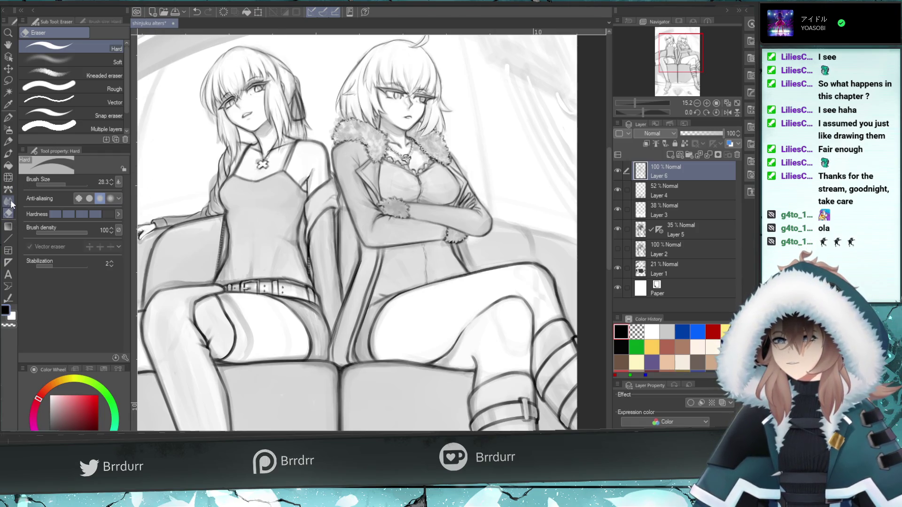
pyautogui.click(8, 153)
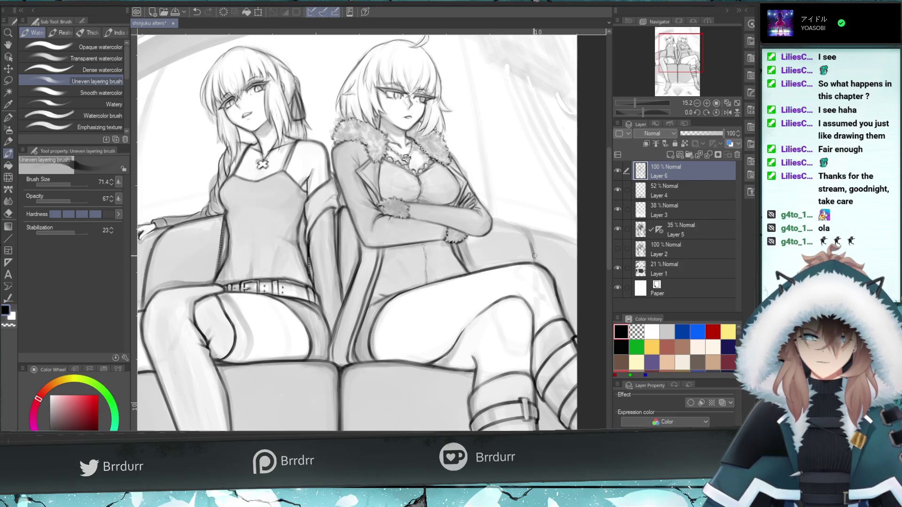
# Undo the trial strokes on the couch back, then zoom out to the whole canvas
pyautogui.hotkey('ctrl', 'z')
pyautogui.moveTo(534, 264)
pyautogui.mouseDown()
pyautogui.moveTo(523, 231)
pyautogui.moveTo(485, 219)
pyautogui.moveTo(493, 222)
pyautogui.mouseUp()
pyautogui.hotkey('ctrl', 'z')
pyautogui.hotkey('ctrl', 'z')
pyautogui.hotkey('ctrl', 'z')
pyautogui.hotkey('ctrl', 'z')
pyautogui.hotkey('ctrl', 'z')
pyautogui.hotkey('ctrl', 'z')
pyautogui.hotkey('ctrl', 'z')
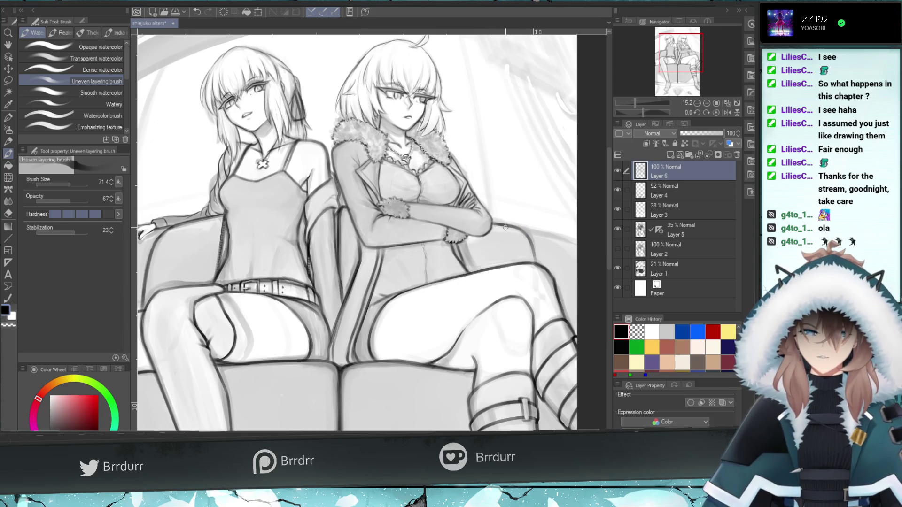
pyautogui.moveTo(576, 243); pyautogui.dragTo(524, 230)
pyautogui.hotkey('ctrl', 'z')
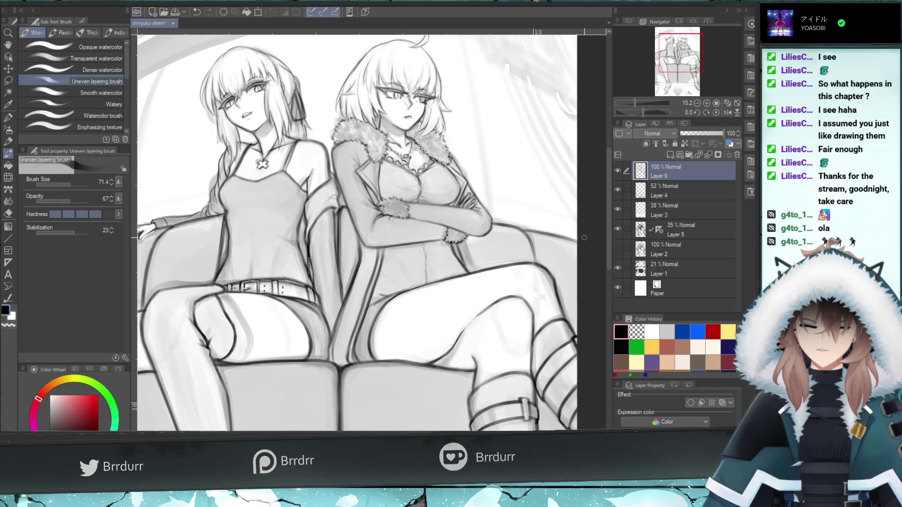
pyautogui.moveTo(679, 78); pyautogui.dragTo(659, 90)
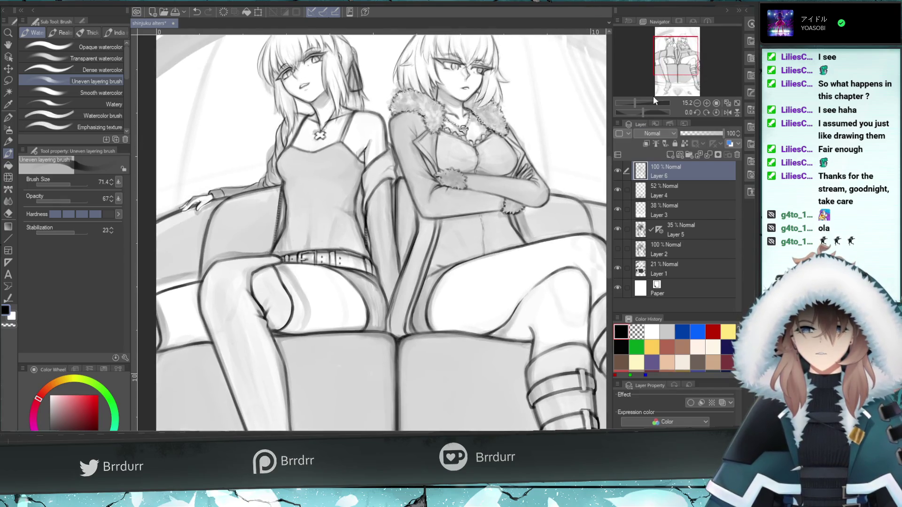
pyautogui.click(630, 102)
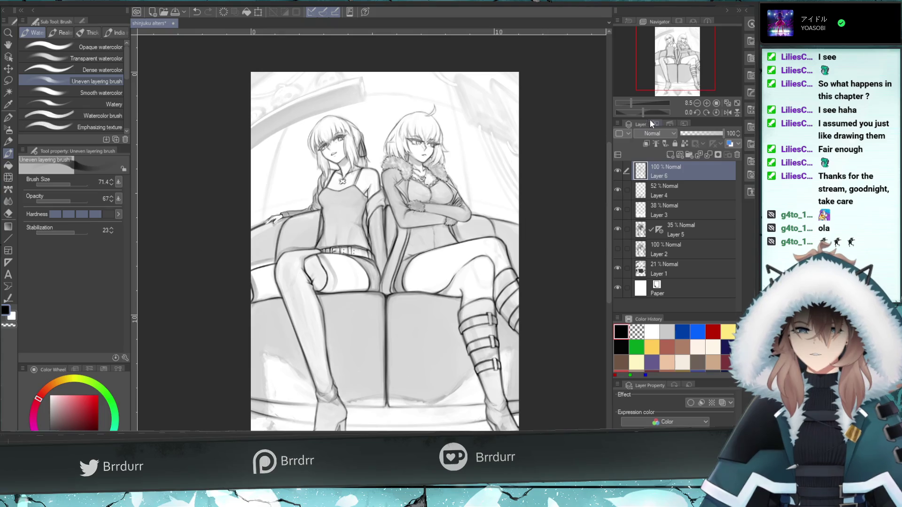
# Zoom in on the crossed arms and brush a dark contour along the couch back
pyautogui.click(636, 102)
pyautogui.moveTo(665, 68)
pyautogui.mouseDown()
pyautogui.moveTo(657, 71)
pyautogui.moveTo(691, 61)
pyautogui.mouseUp()
pyautogui.moveTo(404, 208); pyautogui.dragTo(316, 180)
pyautogui.hotkey('ctrl', 'z')
pyautogui.moveTo(405, 209); pyautogui.dragTo(312, 190)
pyautogui.moveTo(370, 197)
pyautogui.mouseDown()
pyautogui.moveTo(313, 175)
pyautogui.moveTo(324, 178)
pyautogui.mouseUp()
pyautogui.hotkey('ctrl', 'z')
pyautogui.hotkey('ctrl', 'z')
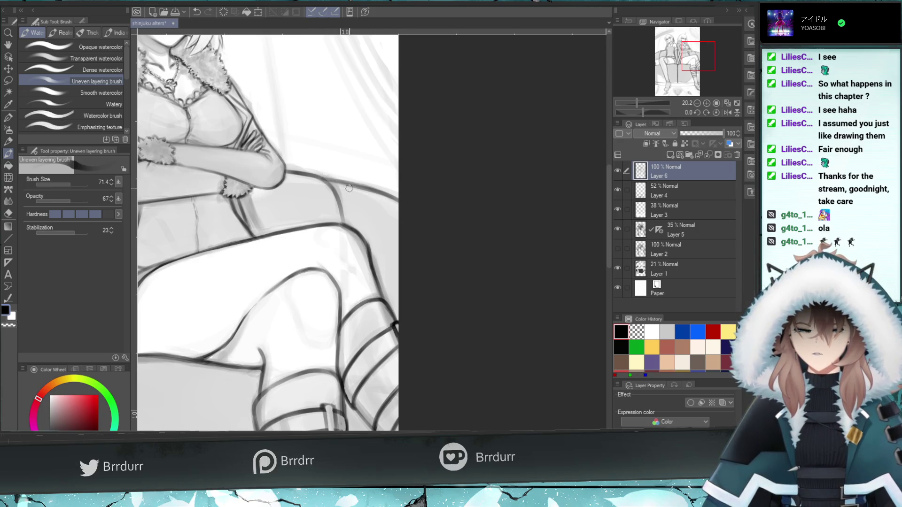
# Zoom out and center the whole page in the view
pyautogui.click(633, 102)
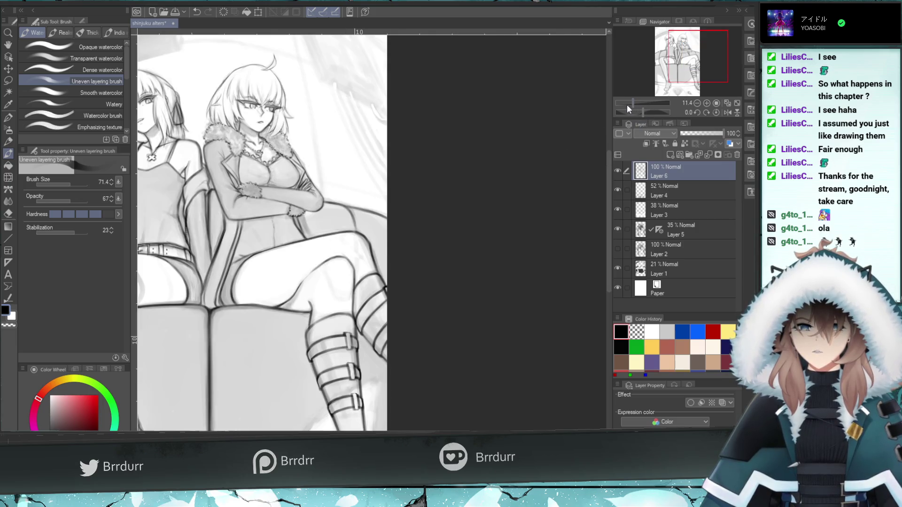
pyautogui.click(627, 105)
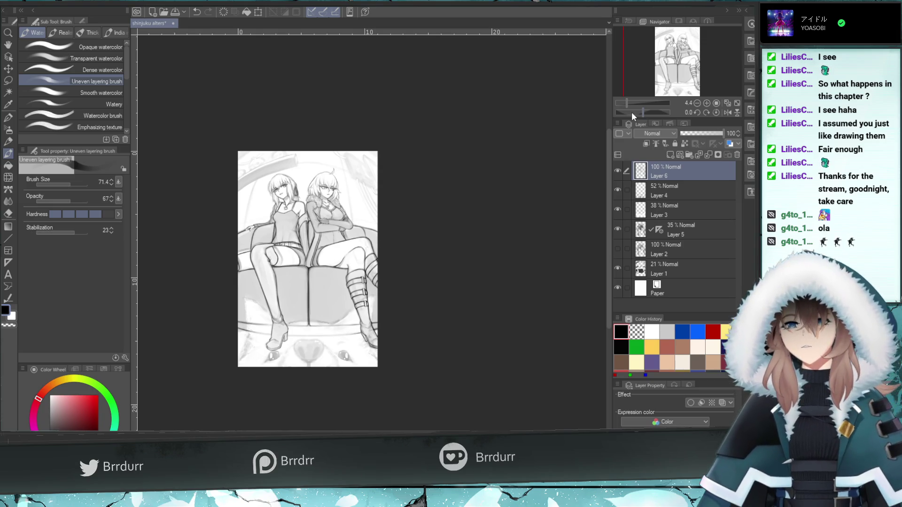
pyautogui.click(630, 102)
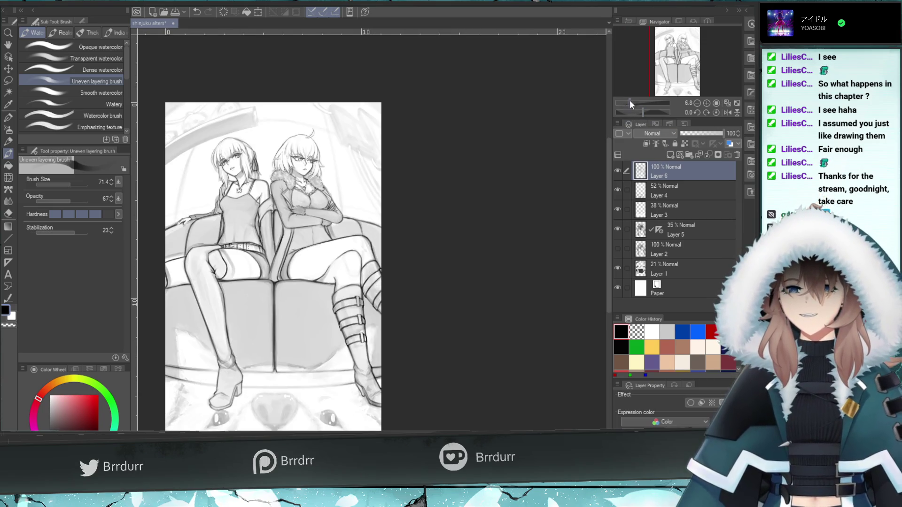
pyautogui.click(679, 53)
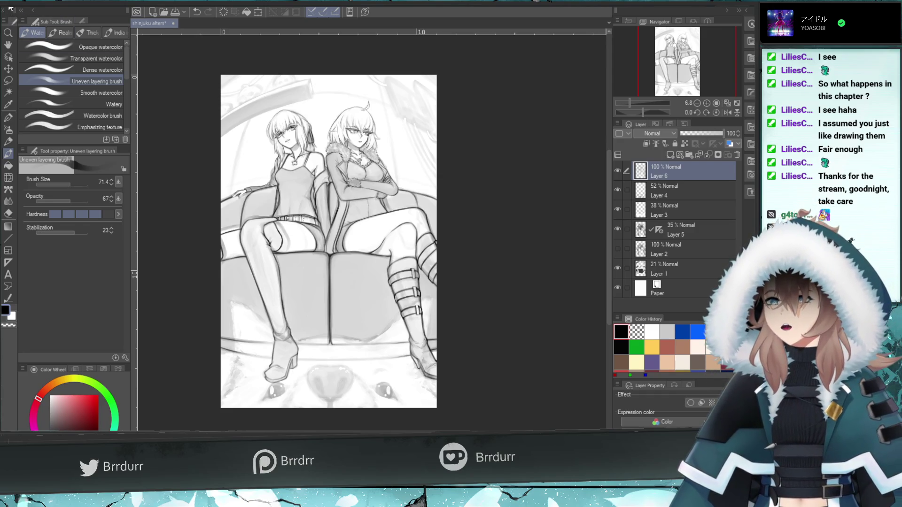
# Save the painting, then review the seat, faces and right edge before zooming out fully
pyautogui.hotkey('ctrl', 's')
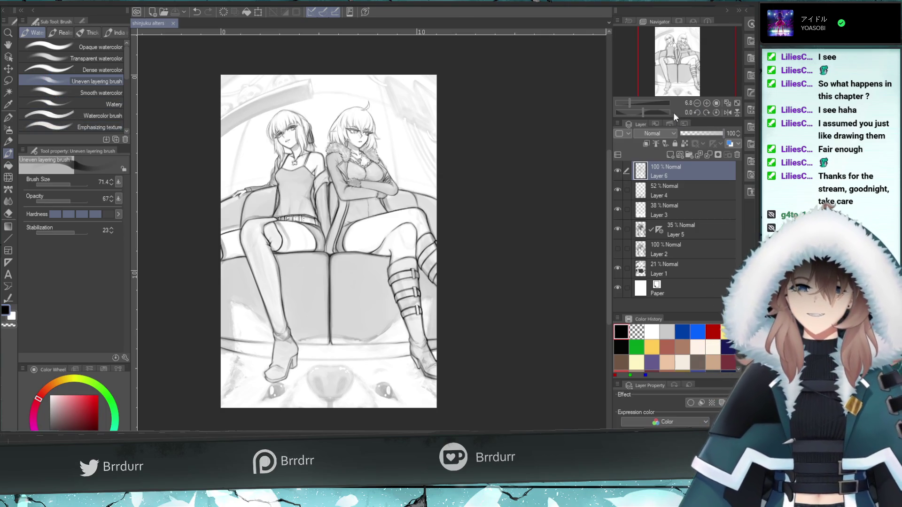
pyautogui.click(633, 103)
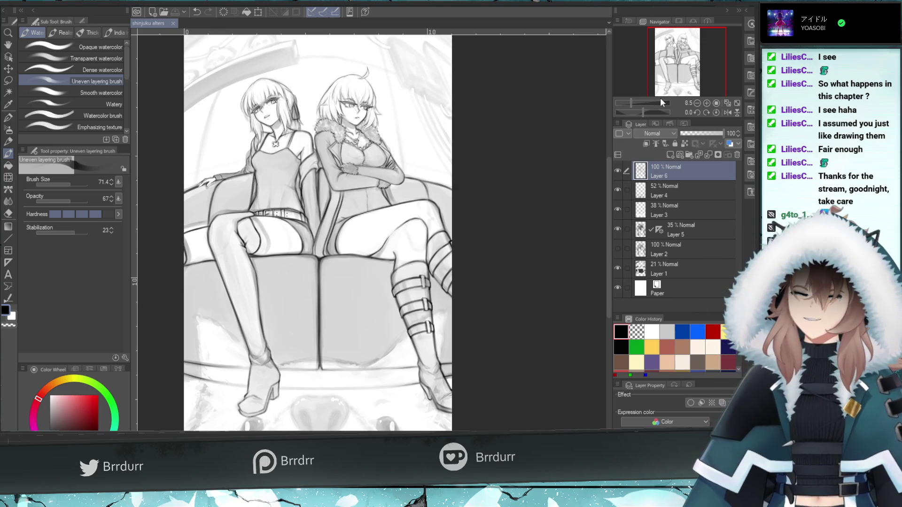
pyautogui.moveTo(678, 72); pyautogui.dragTo(633, 104)
pyautogui.moveTo(684, 73); pyautogui.dragTo(676, 31)
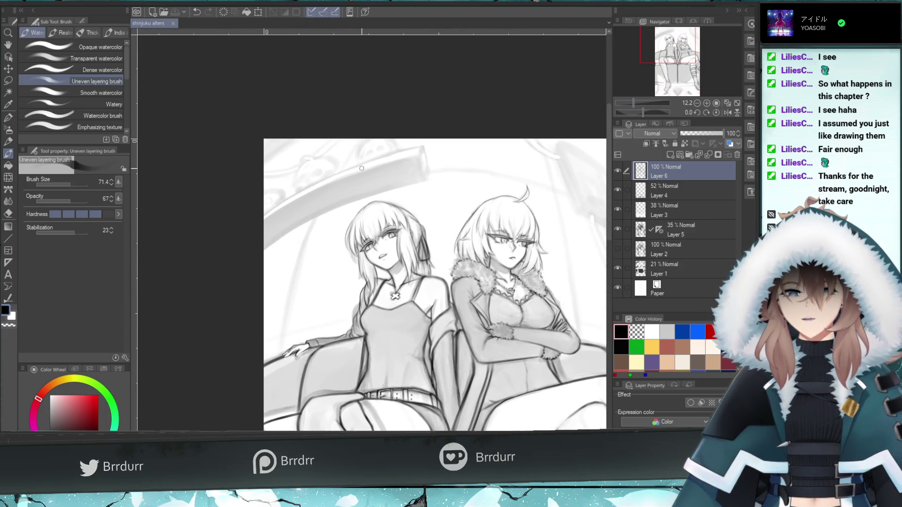
pyautogui.moveTo(665, 50)
pyautogui.mouseDown()
pyautogui.moveTo(684, 51)
pyautogui.moveTo(670, 47)
pyautogui.mouseUp()
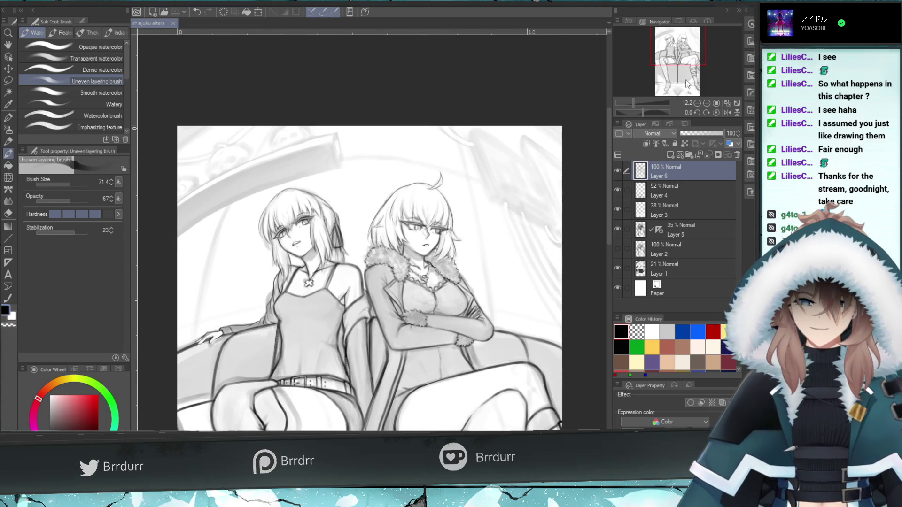
pyautogui.moveTo(633, 103); pyautogui.dragTo(627, 100)
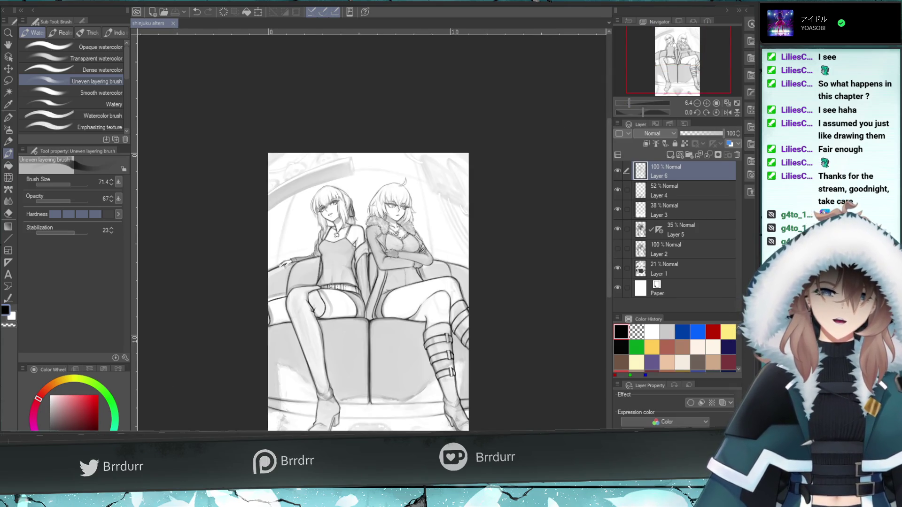